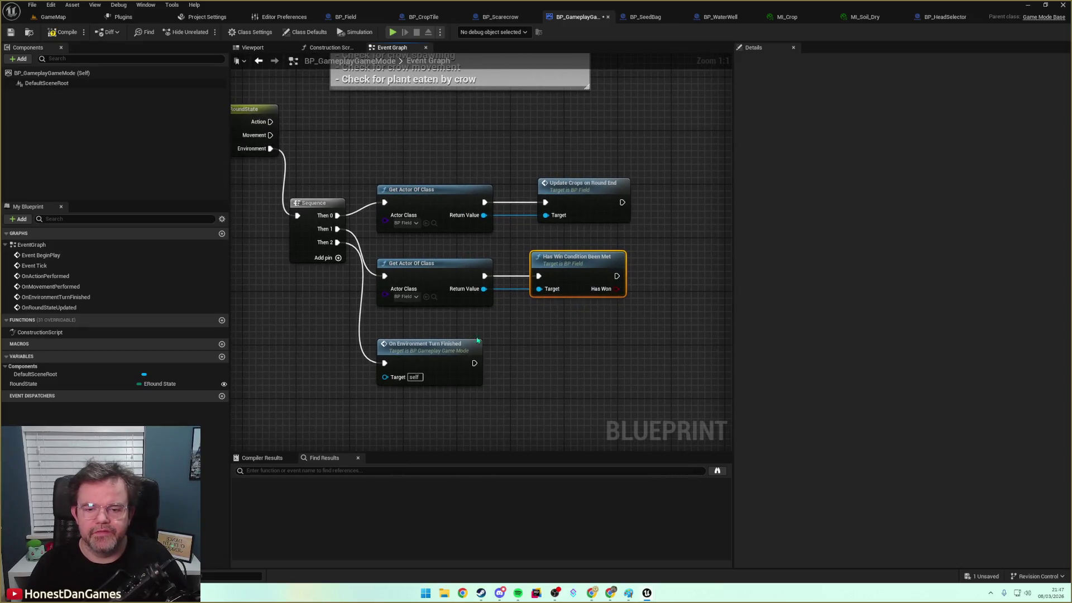
Add a Branch after the win check and wire its False output to On Environment Turn Finished
left_click(358, 341)
mouse_move(543, 267)
left_mouse_down()
mouse_move(591, 282)
mouse_move(571, 262)
left_mouse_up()
type("branch")
key("Return")
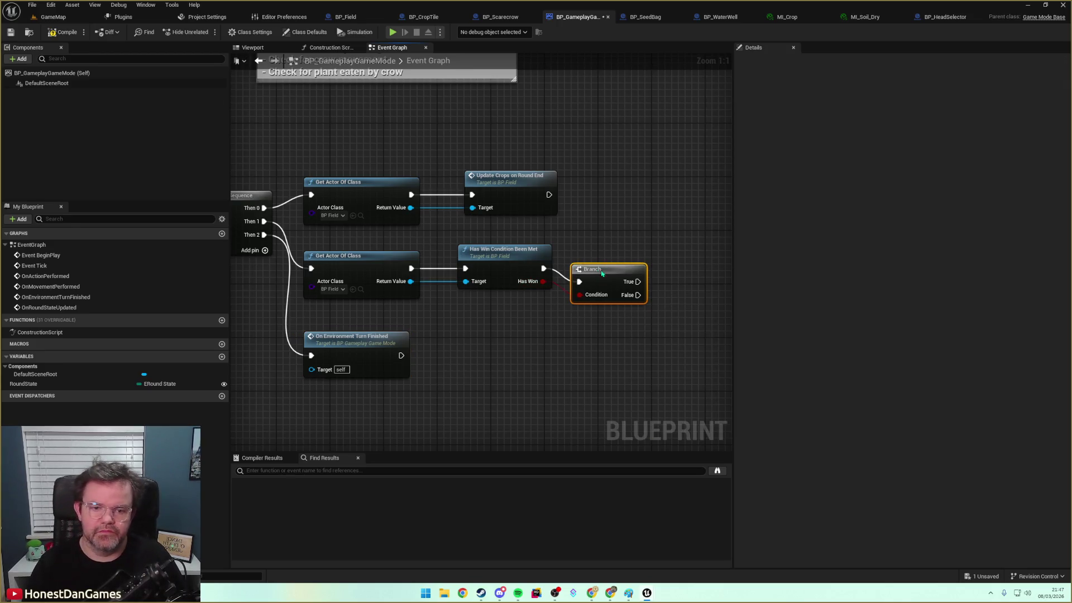
left_click(357, 341)
left_click_drag(644, 356, 423, 337)
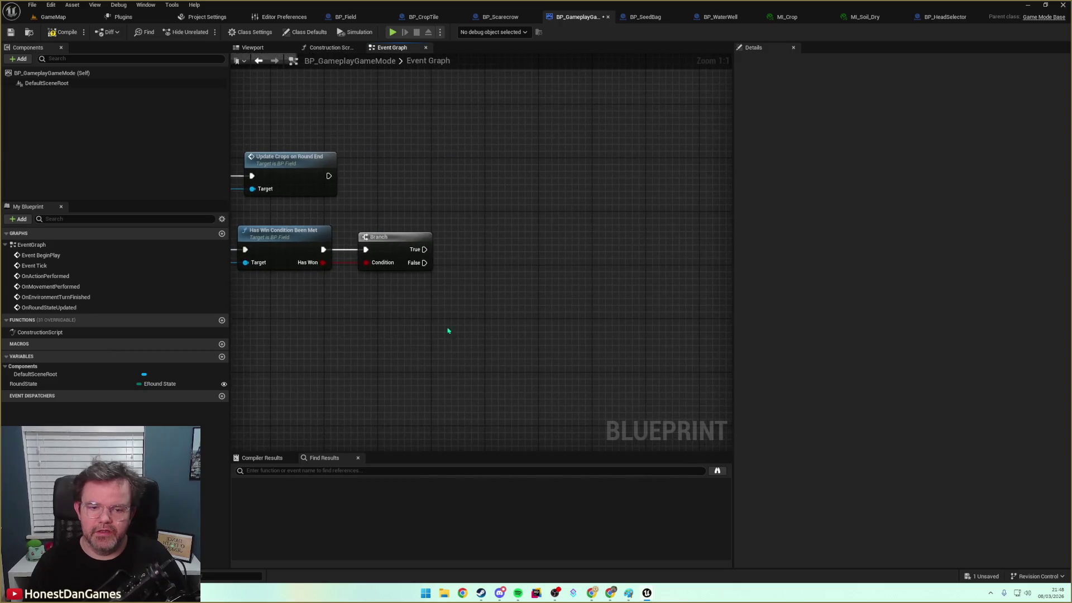
key("ctrl+v")
left_click_drag(425, 262, 492, 310)
right_click(476, 270)
key("Escape")
Add a Print String on the Branch's True output with the message 'YOU WIN!'
mouse_move(424, 249)
left_mouse_down()
mouse_move(519, 242)
mouse_move(506, 239)
mouse_move(523, 225)
left_mouse_up()
type("print string")
key("Return")
left_click(524, 250)
type("YOU WIN!")
key("Return")
left_click(526, 273)
left_click_drag(526, 274, 541, 207)
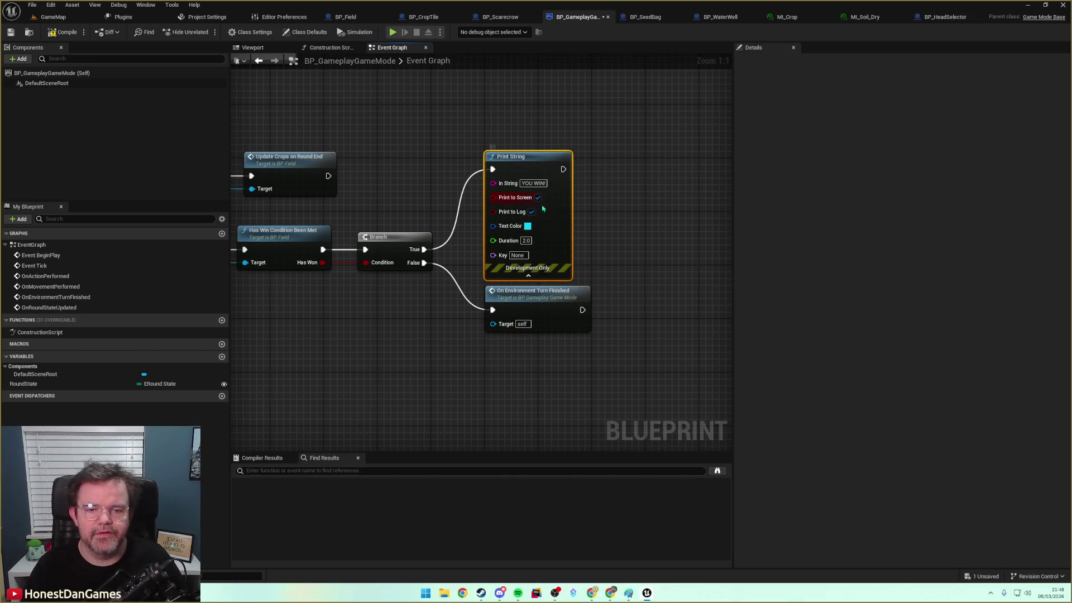
Set the message colour to magenta and duration to 10 seconds, then save the Blueprint
left_click(528, 226)
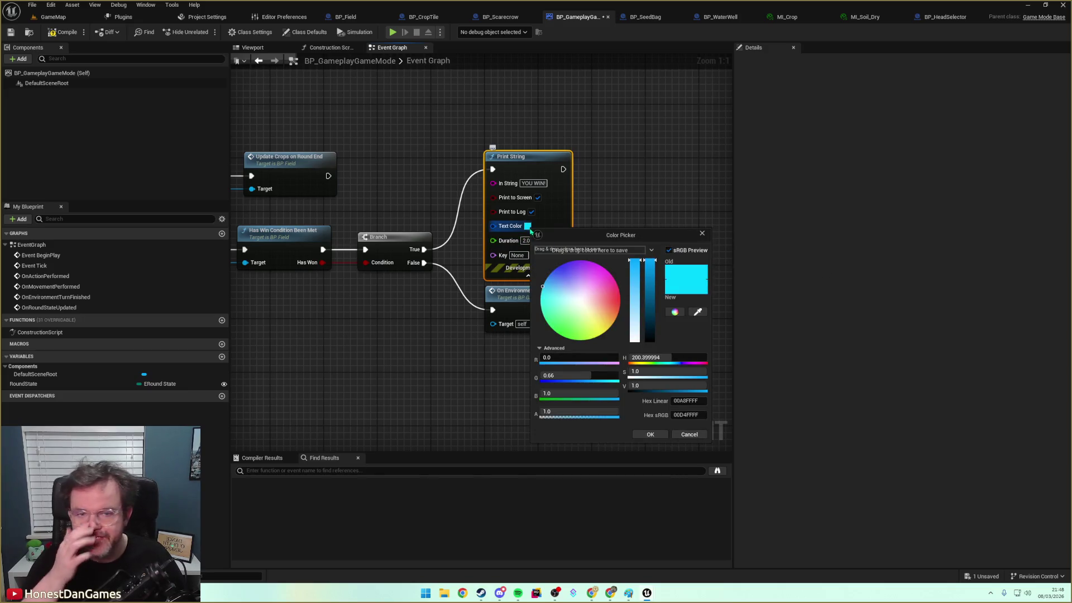
left_click_drag(584, 304, 620, 253)
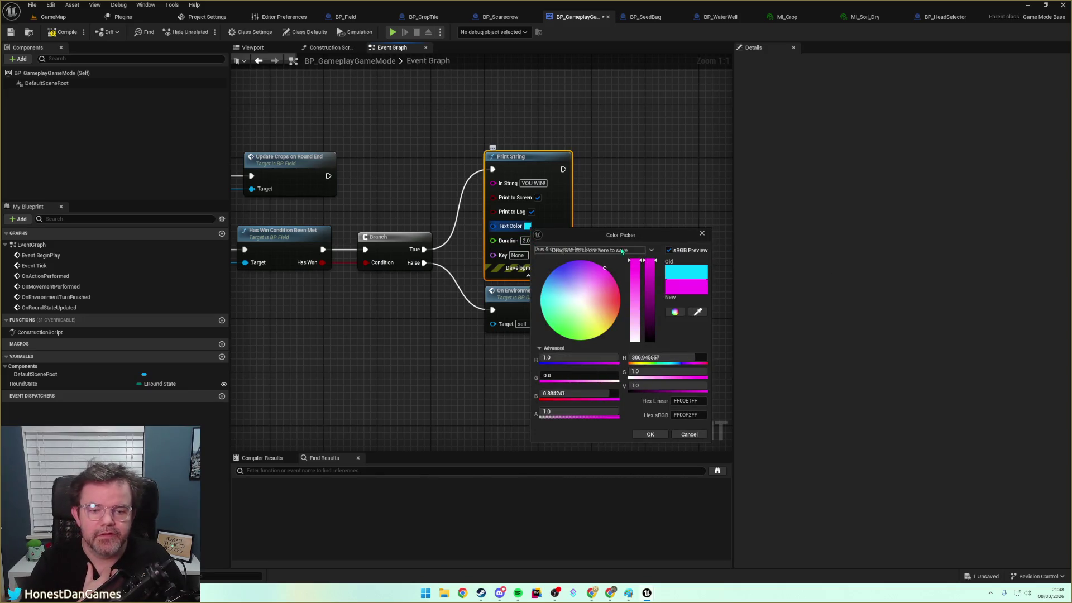
left_click(651, 435)
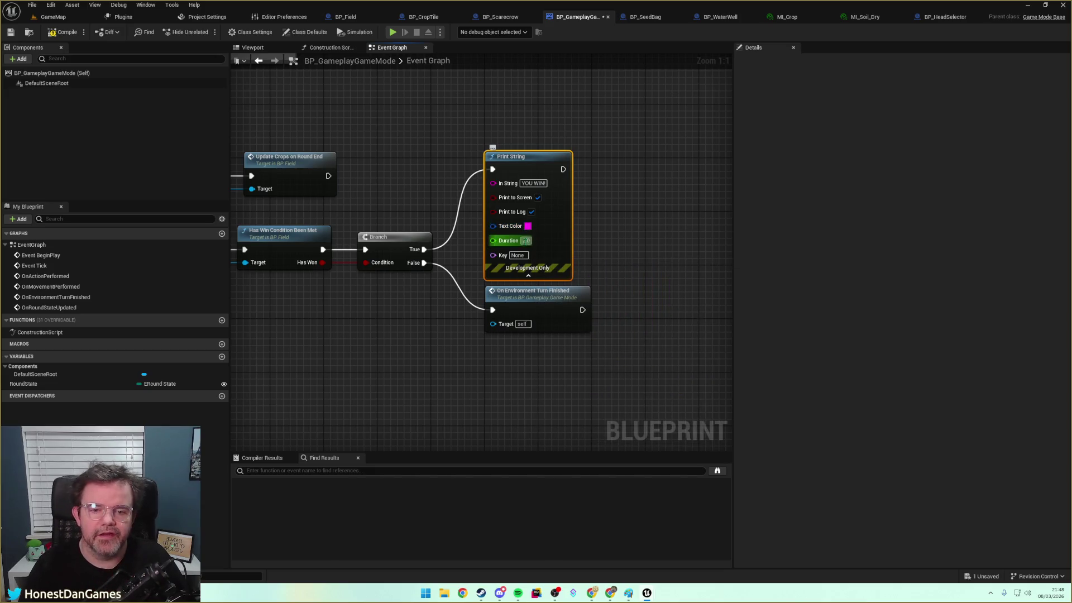
type("10")
key("Return")
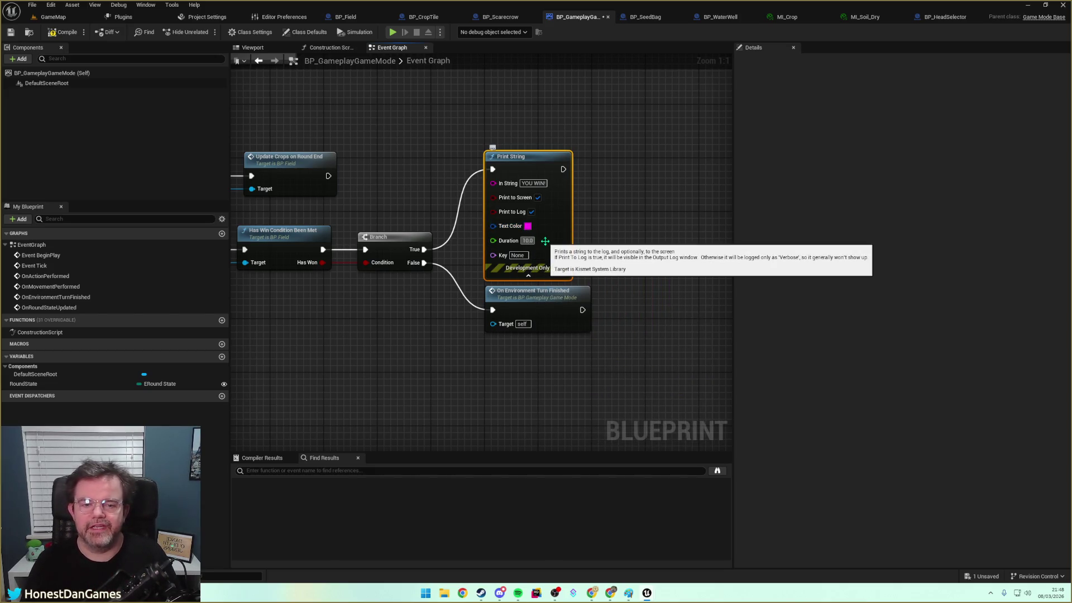
left_click(664, 196)
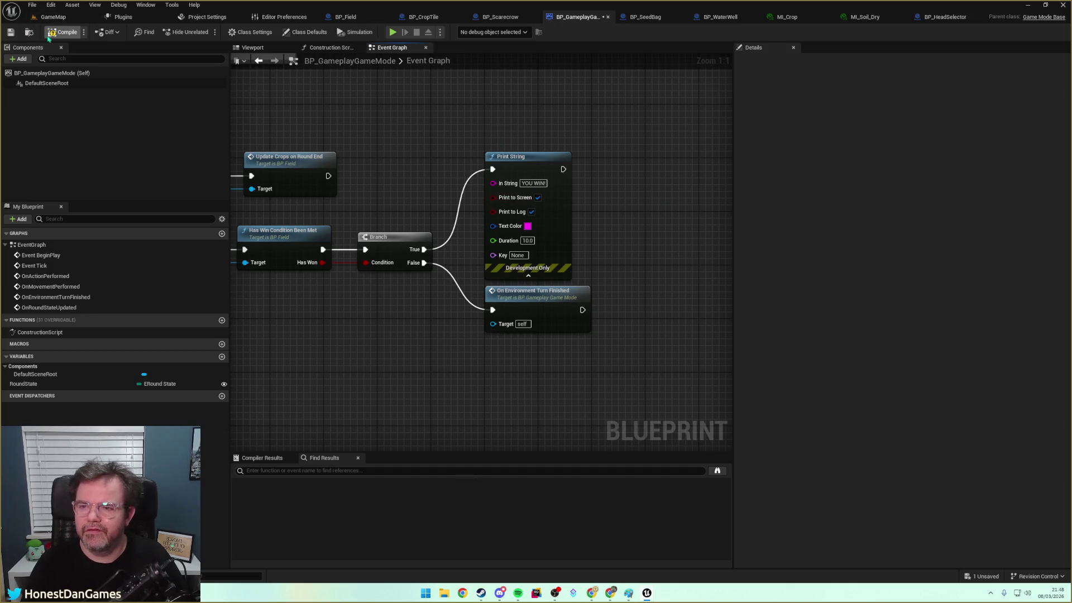
left_click(11, 33)
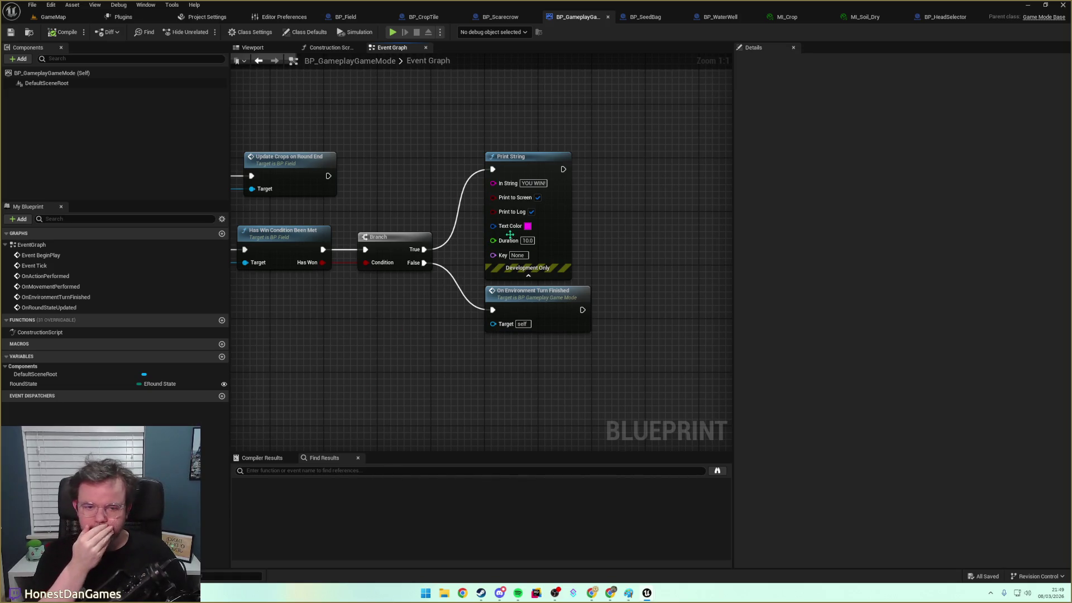
Pan to the Get Actor Of Class nodes and switch to the GameMap level editor
mouse_move(383, 185)
left_mouse_down()
mouse_move(567, 134)
mouse_move(581, 168)
left_mouse_up()
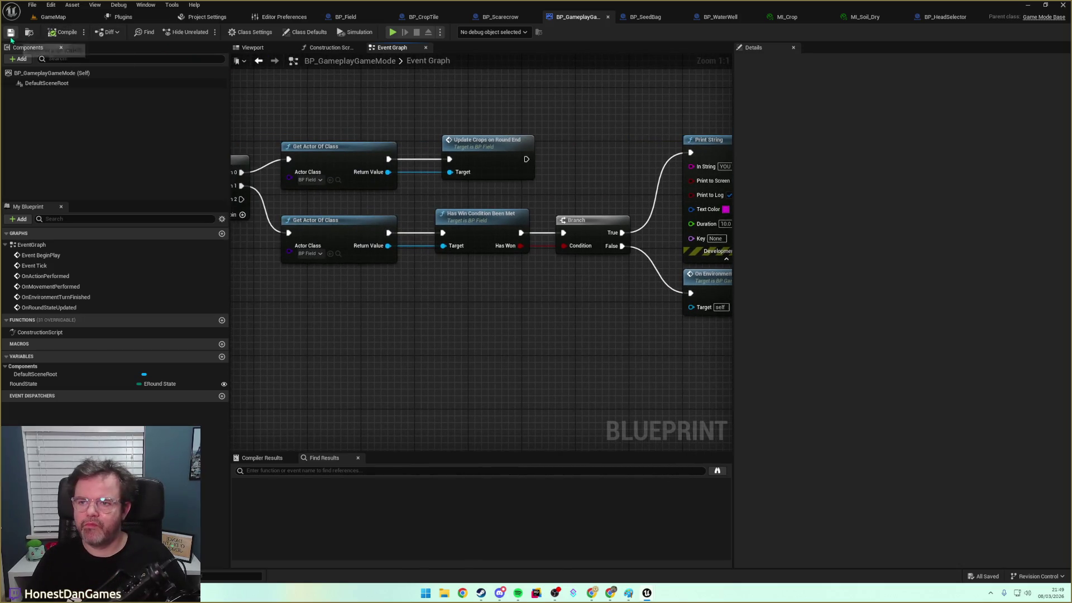
left_click(51, 17)
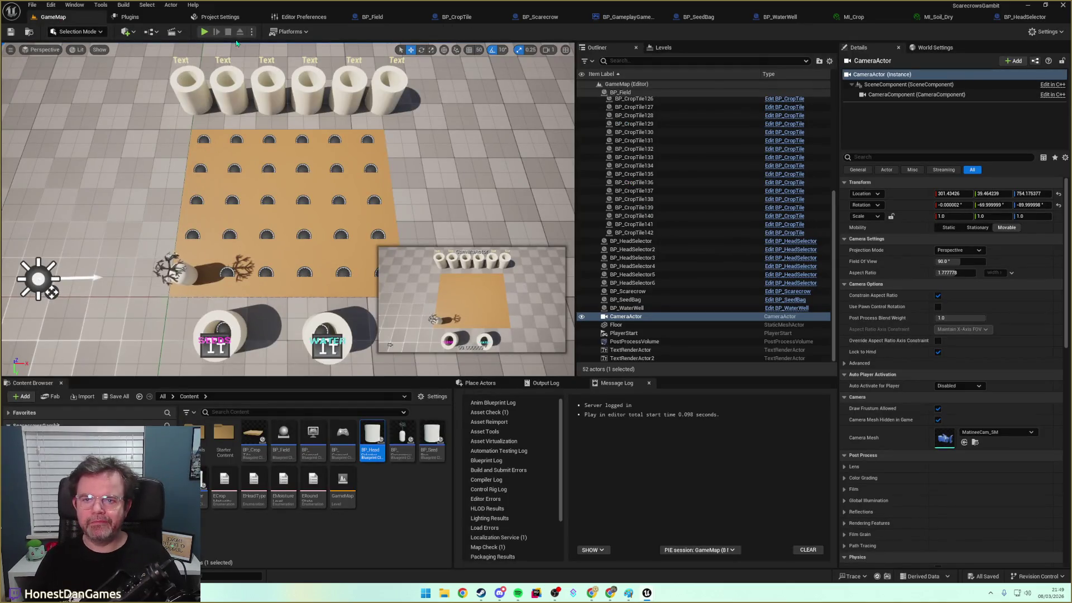
Start the play session and move the pawn onto the lower-right highlighted tile
left_click(204, 32)
left_click(186, 278)
left_click(211, 204)
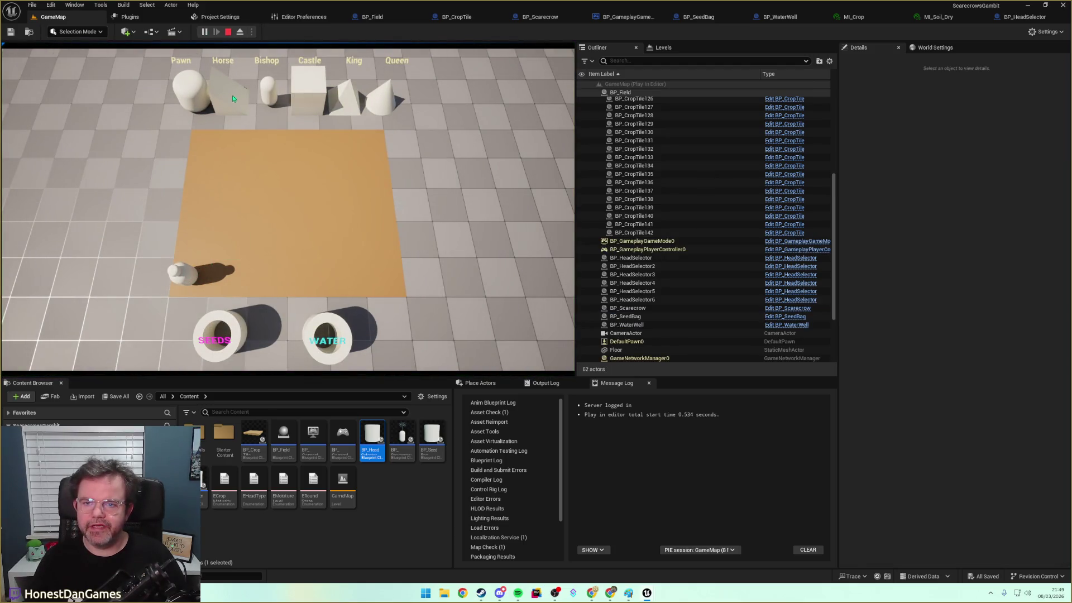
left_click(186, 273)
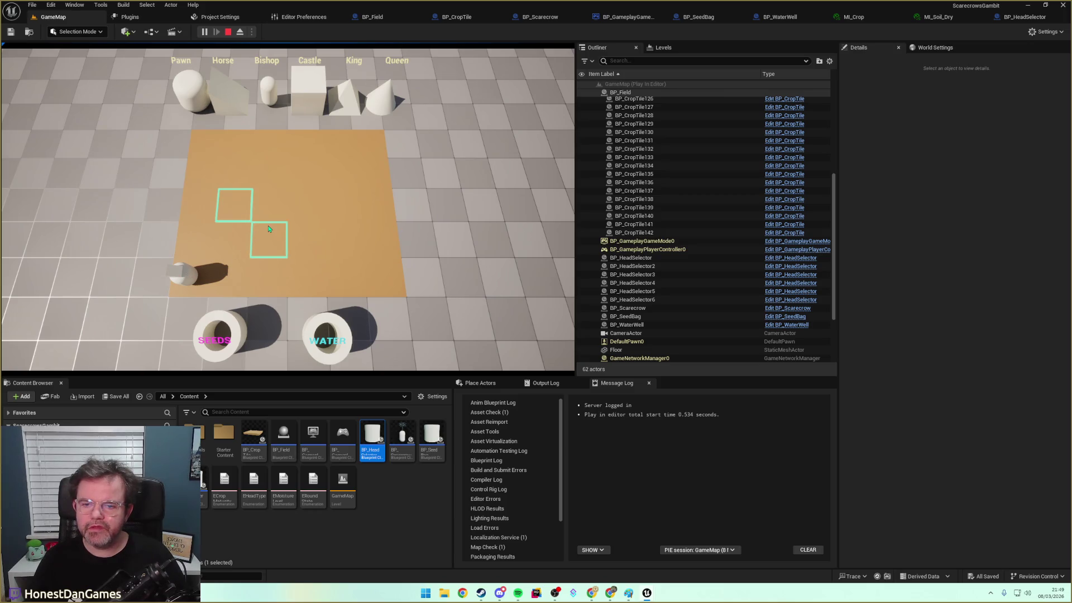
left_click(276, 239)
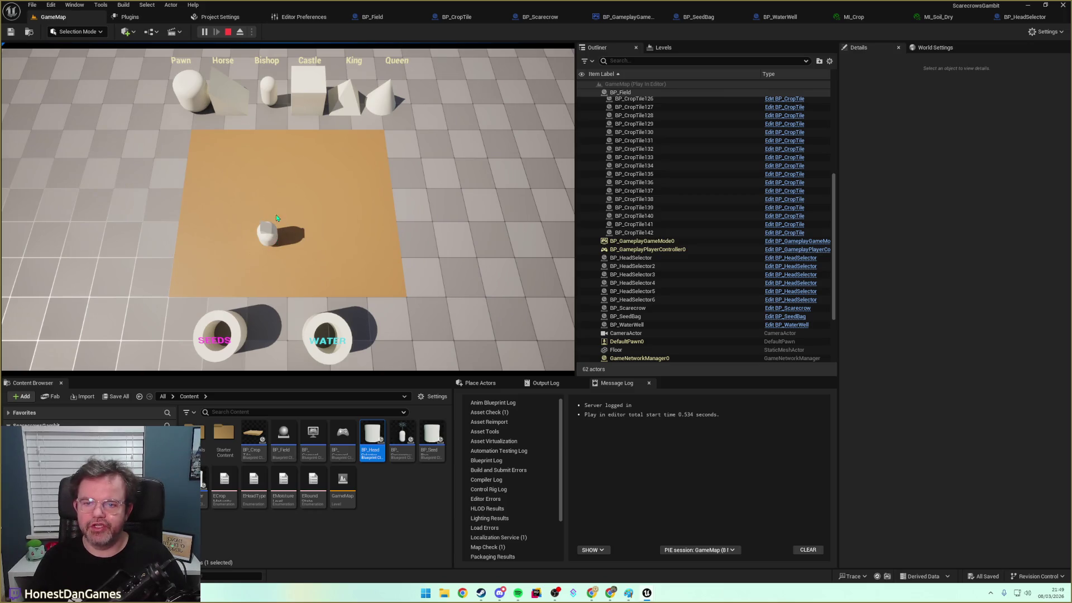
Water and plant seeds on the tiles around the pawn, then finish the turn
left_click(246, 328)
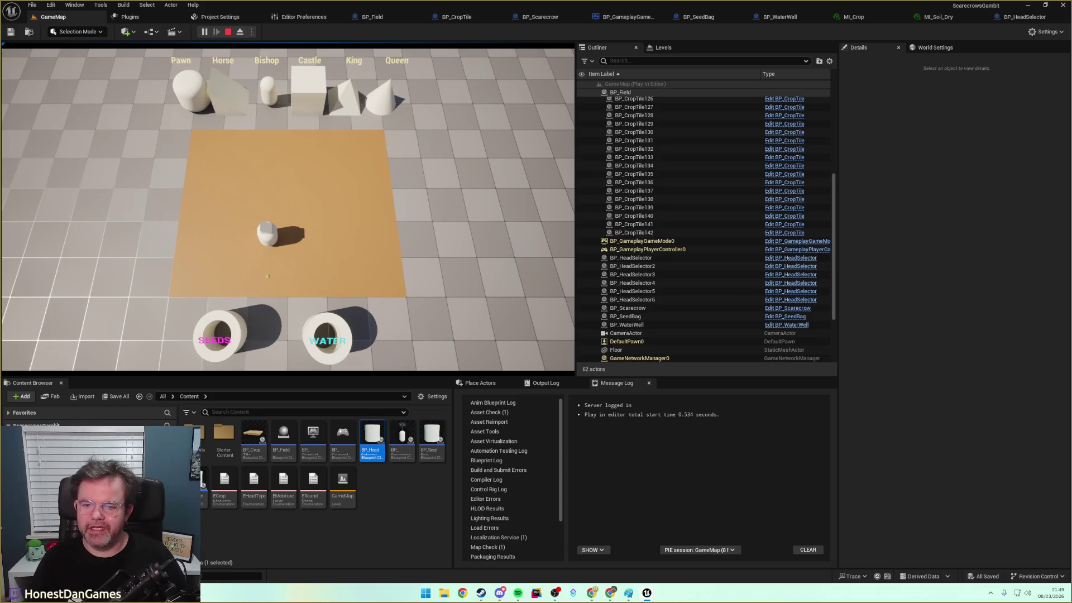
left_click(266, 278)
left_click(237, 322)
left_click(268, 277)
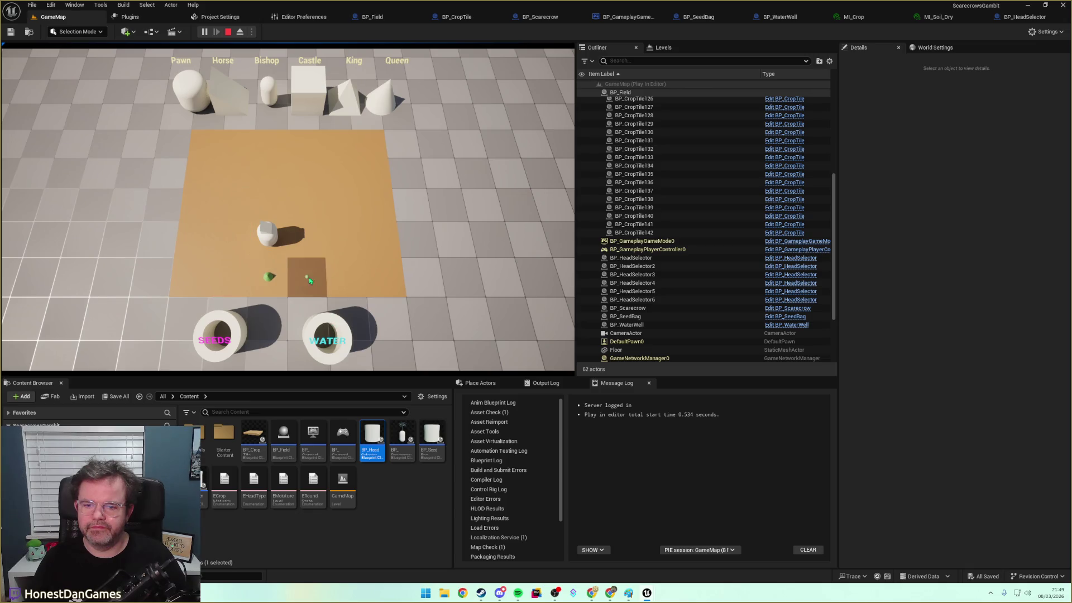
left_click(238, 327)
left_click(303, 252)
left_click(335, 322)
left_click(306, 245)
left_click(240, 310)
left_click(305, 225)
Plant and water the upper-left and left tiles, then seed the bottom-left tile
left_click(268, 235)
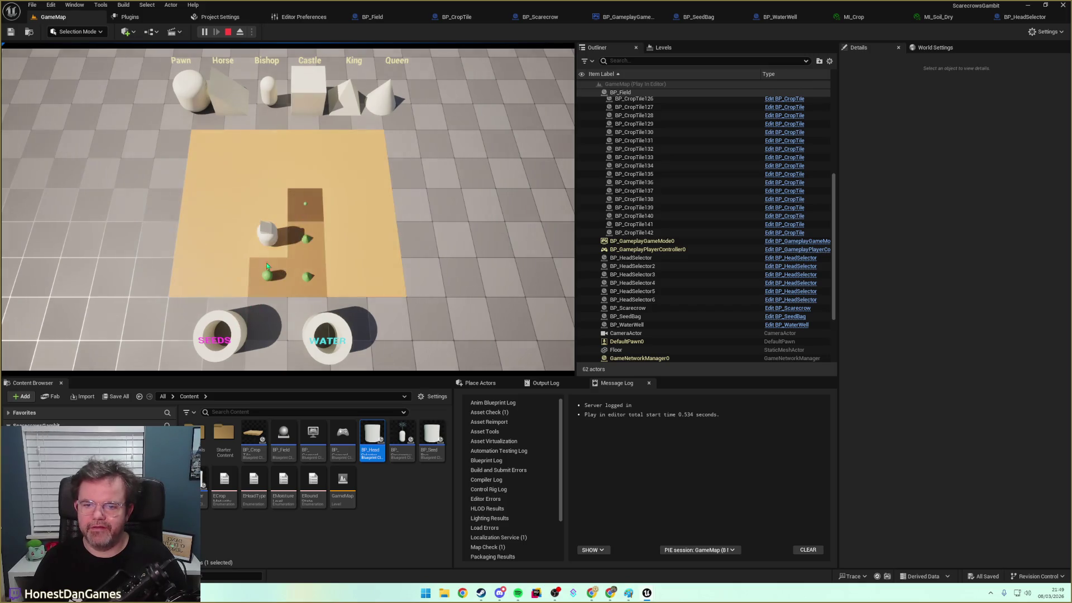
left_click(233, 324)
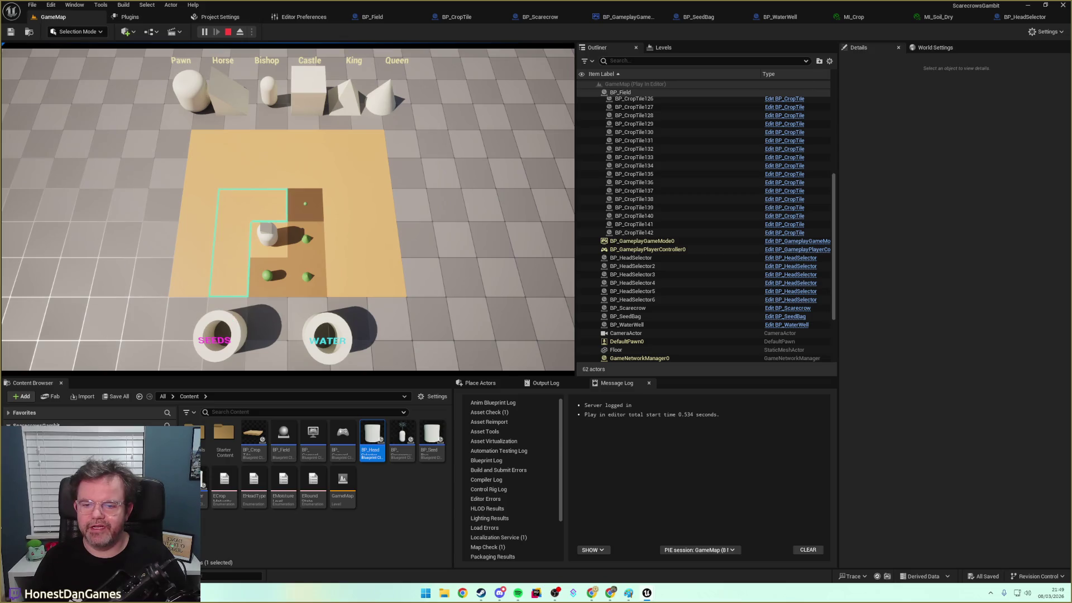
left_click(274, 207)
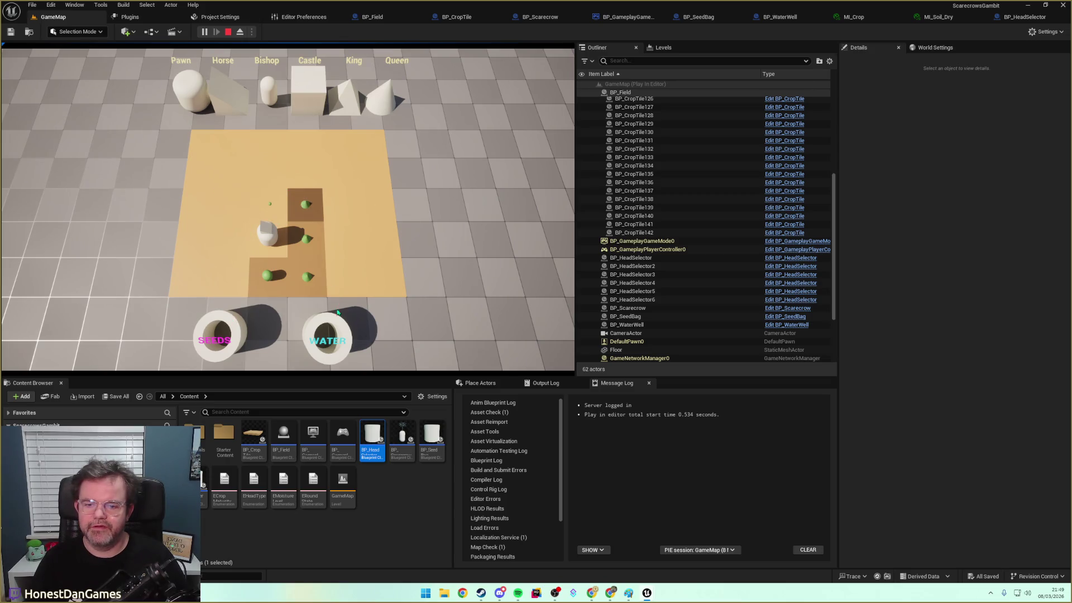
left_click(285, 210)
left_click(233, 316)
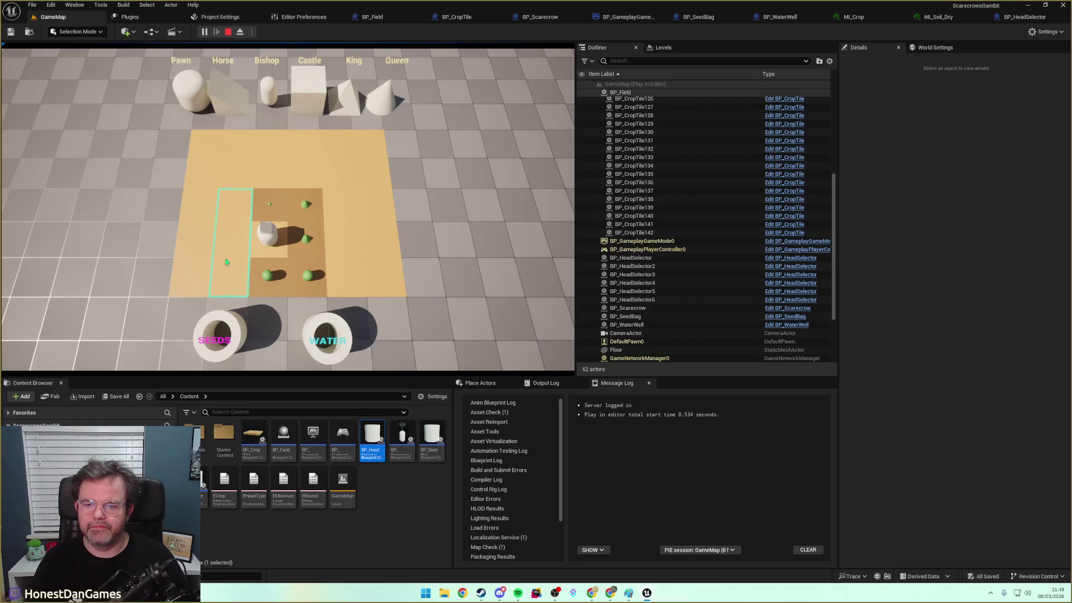
left_click(235, 208)
left_click(335, 321)
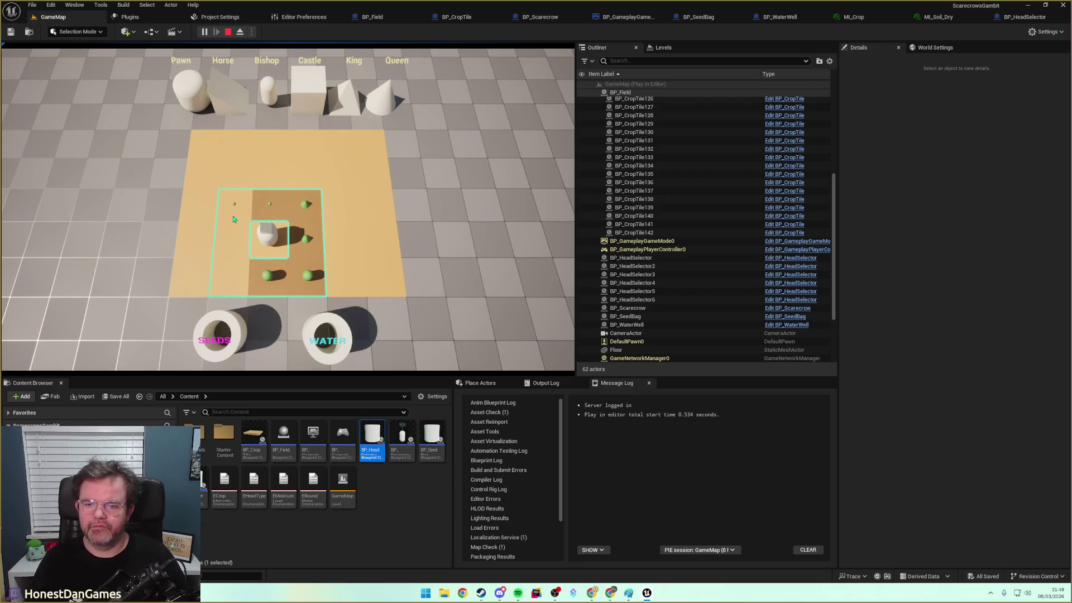
left_click(235, 219)
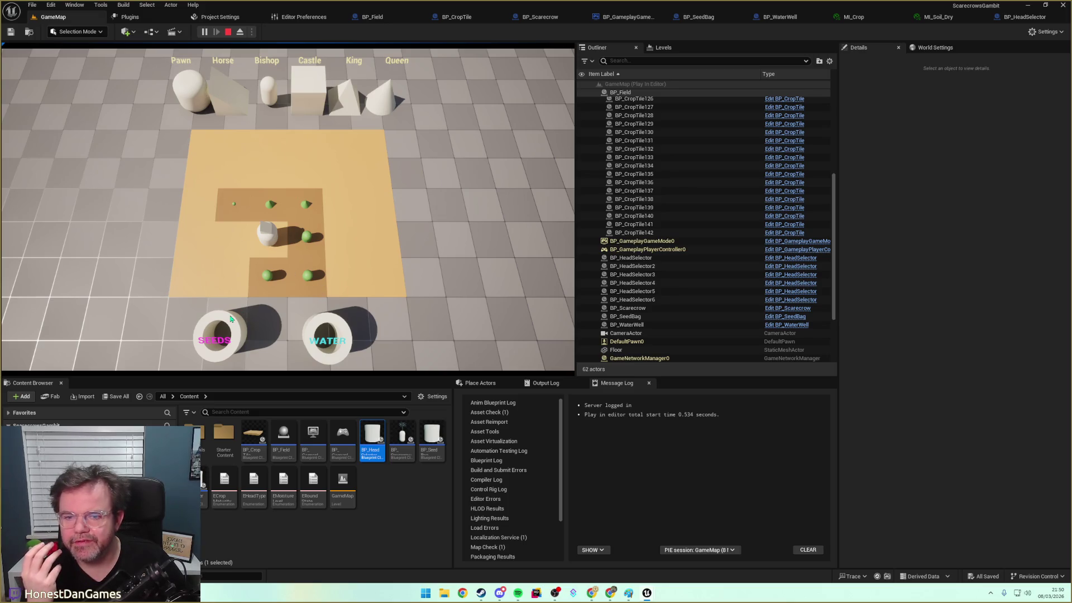
left_click(231, 244)
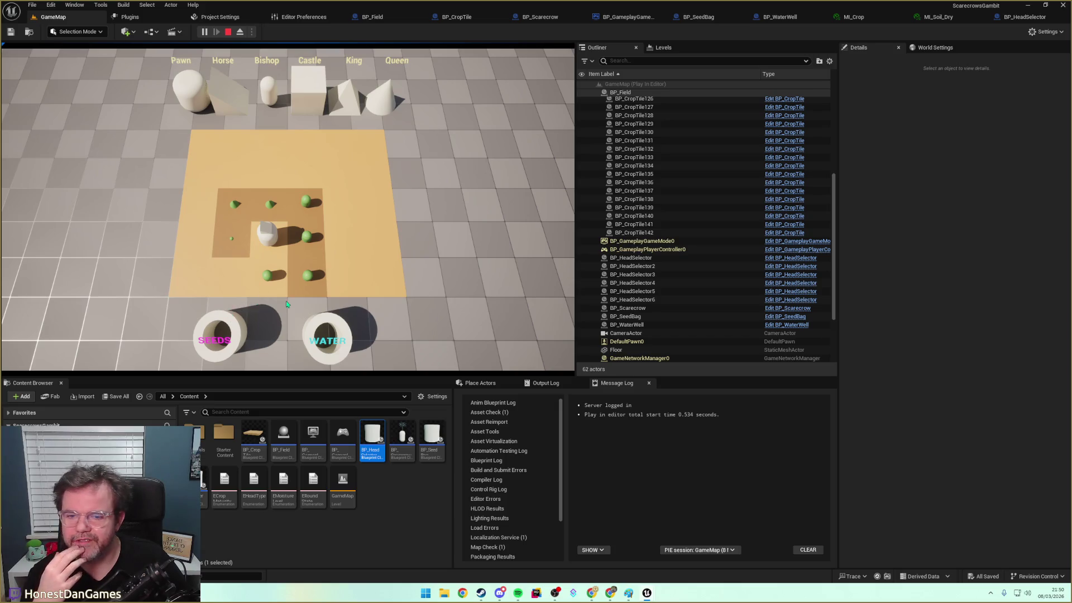
left_click(231, 317)
left_click(224, 286)
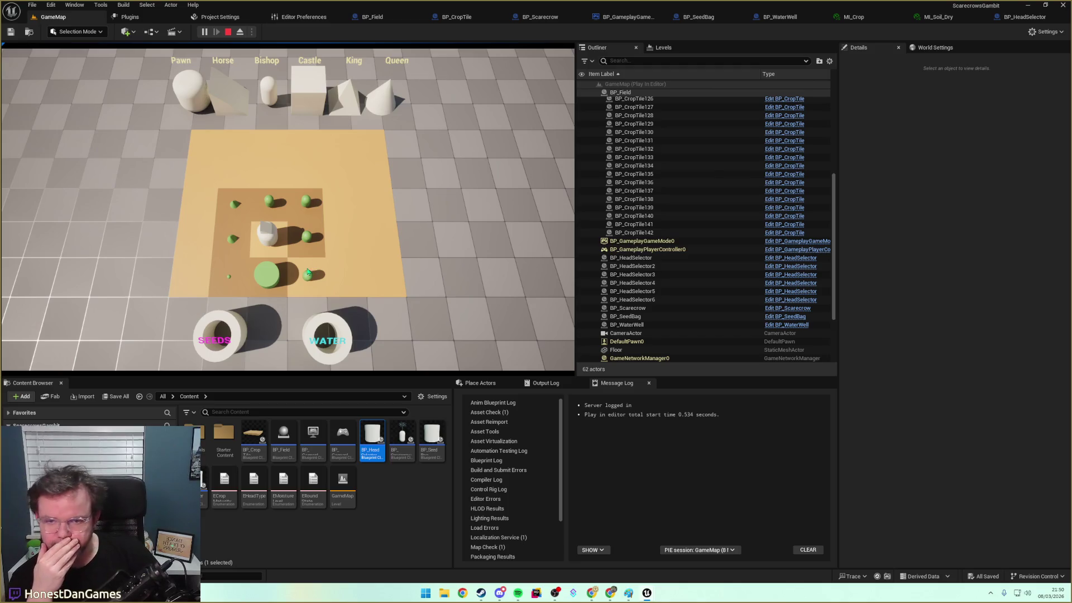
Water the lower-right and top-row sprouts and plant a seed on the top-left tile
left_click(305, 285)
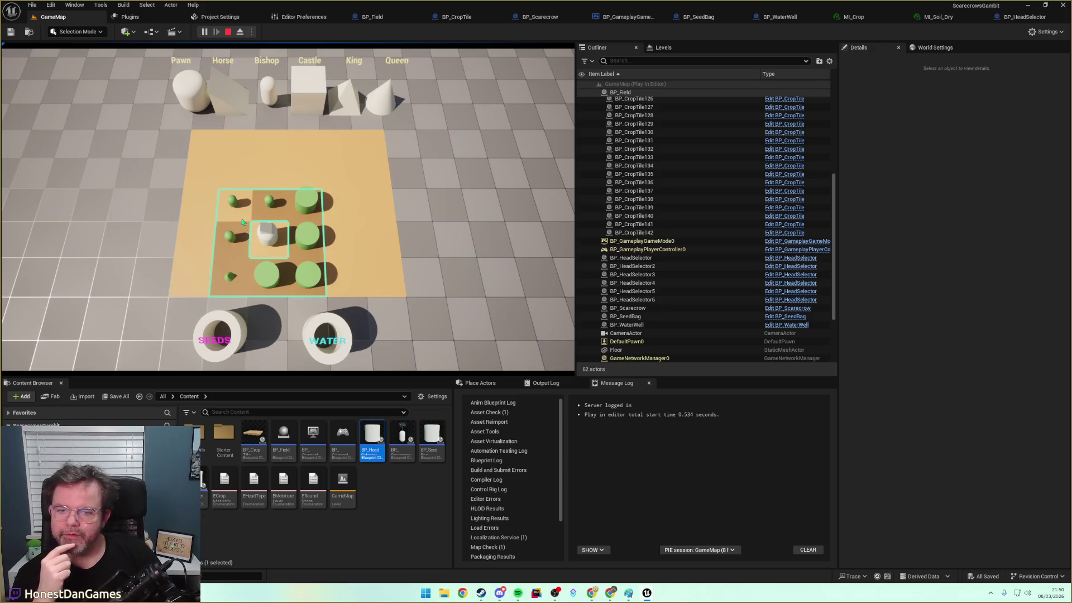
left_click(262, 256)
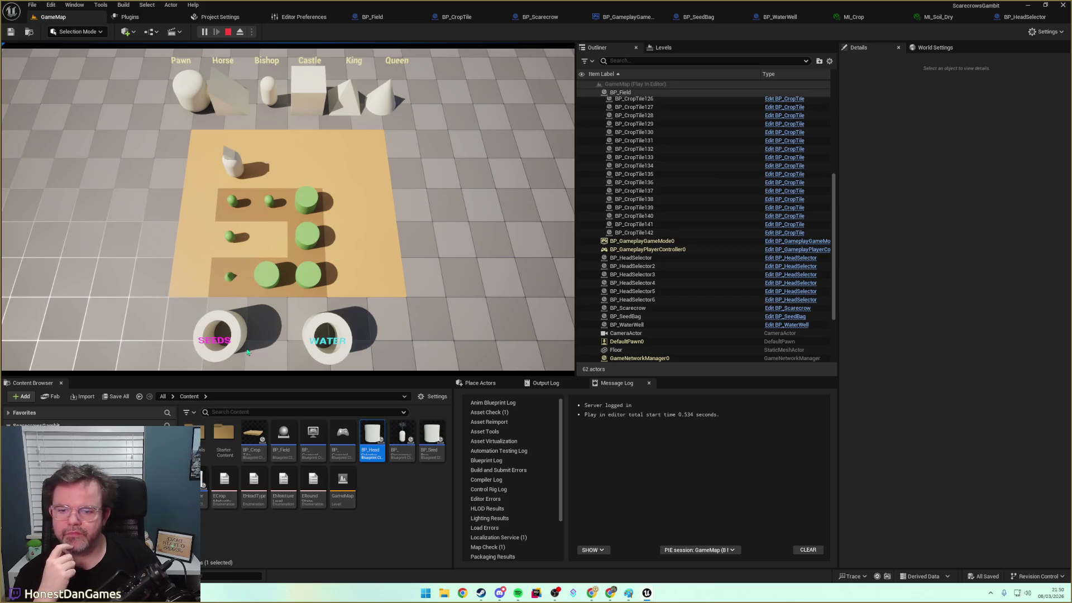
left_click(274, 211)
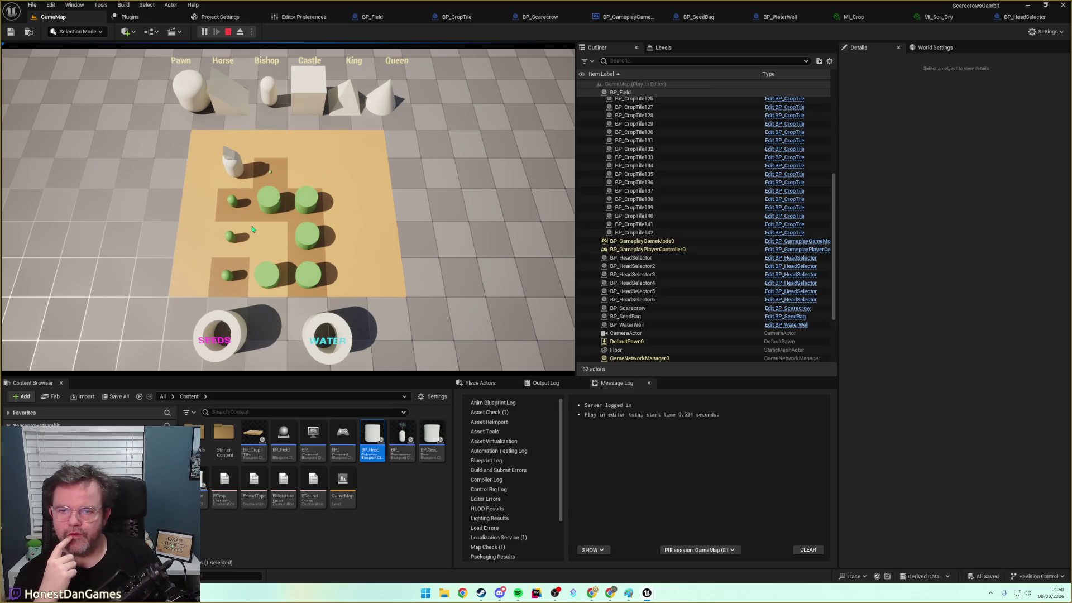
left_click(238, 146)
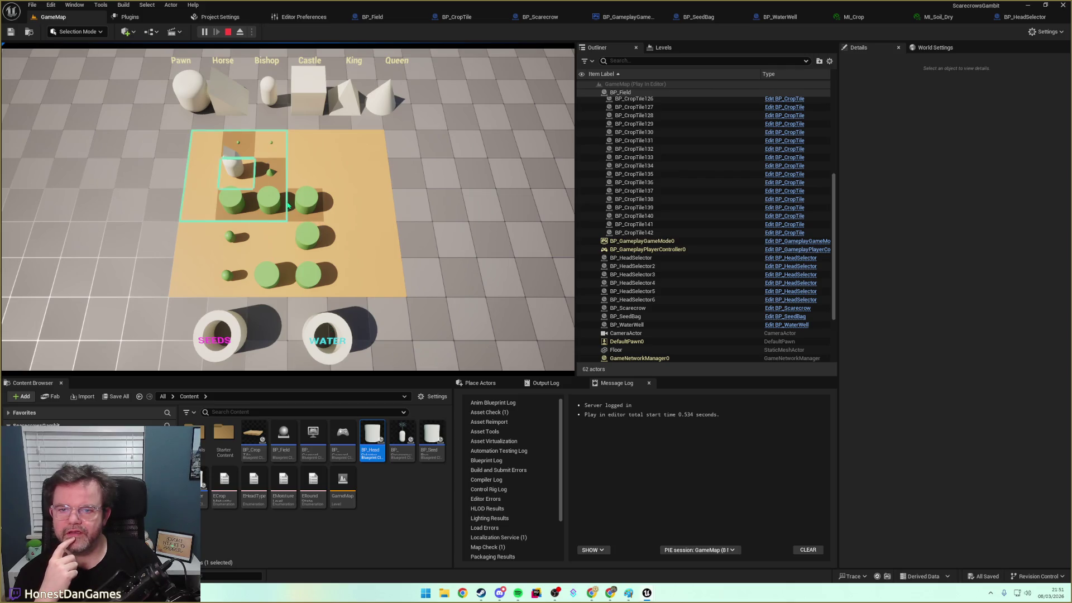
left_click(274, 145)
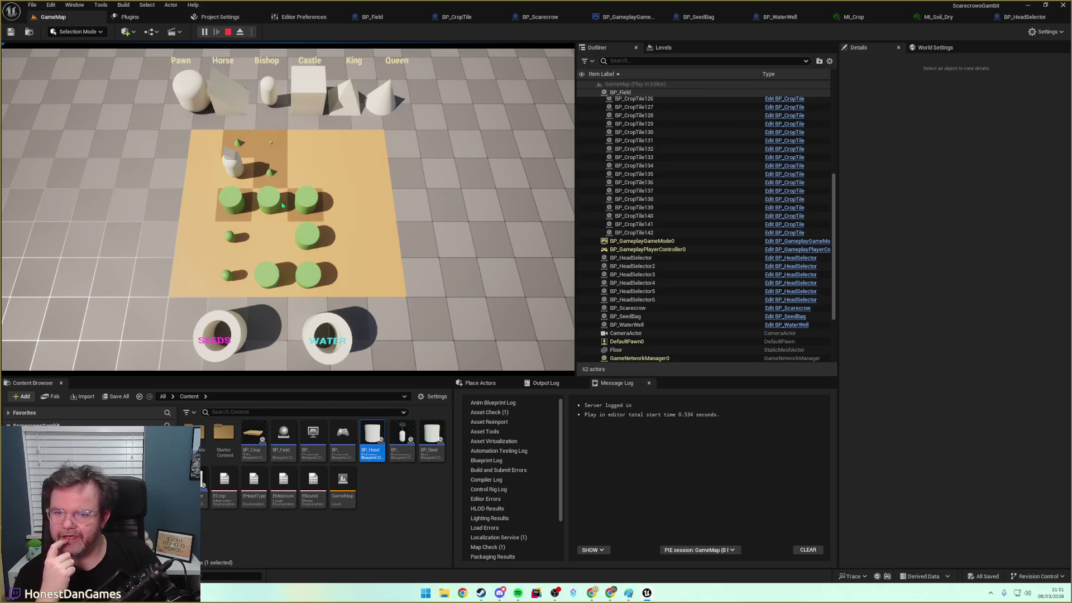
Move the scarecrow to an outlined tile, give it the Pawn head, and water a sprout
left_click(234, 173)
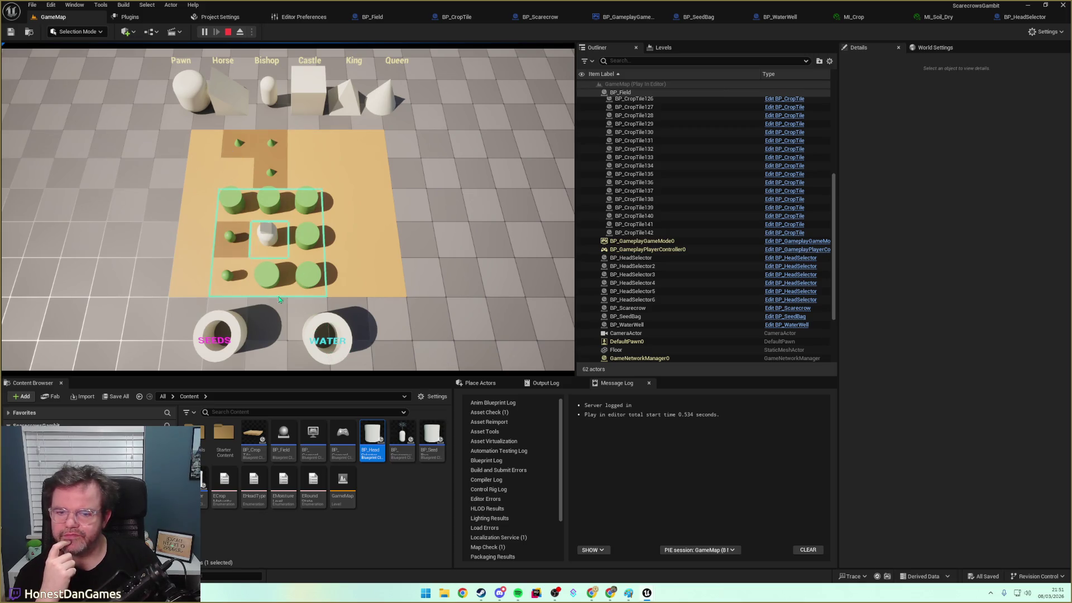
left_click(234, 277)
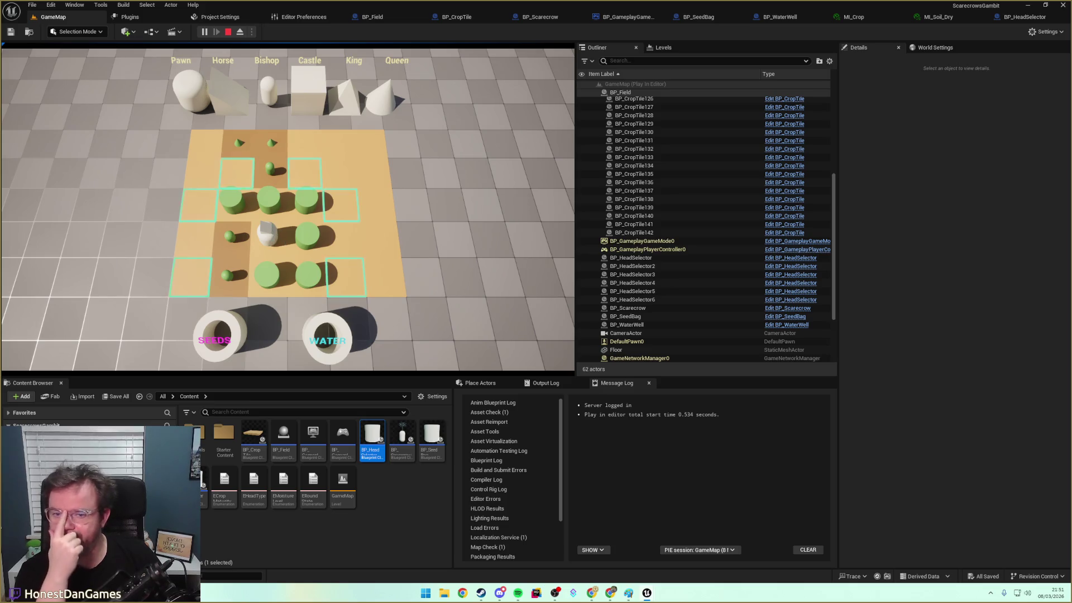
left_click(244, 179)
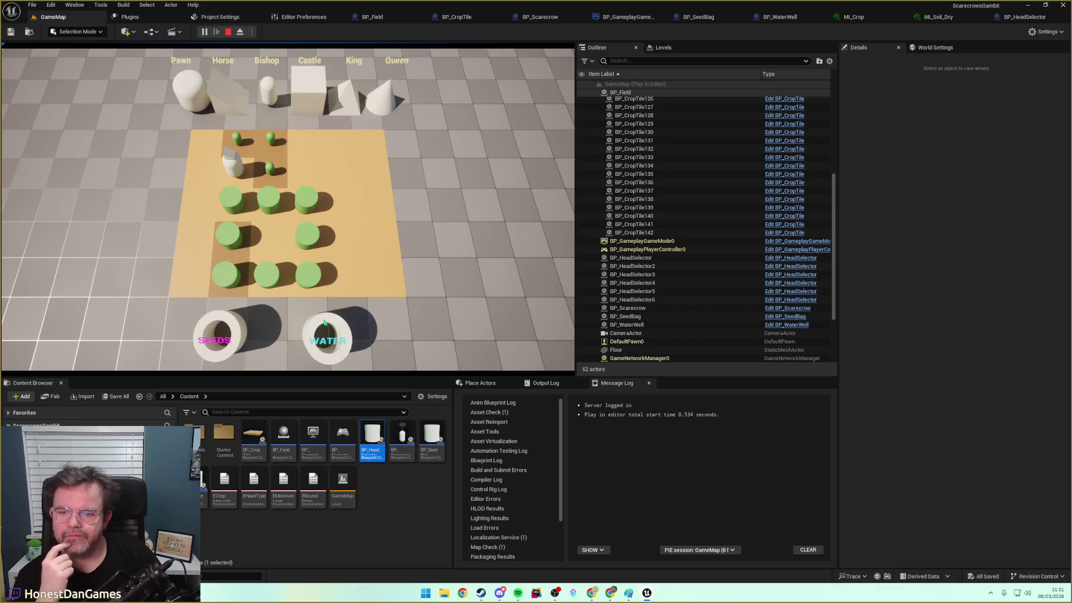
left_click(194, 101)
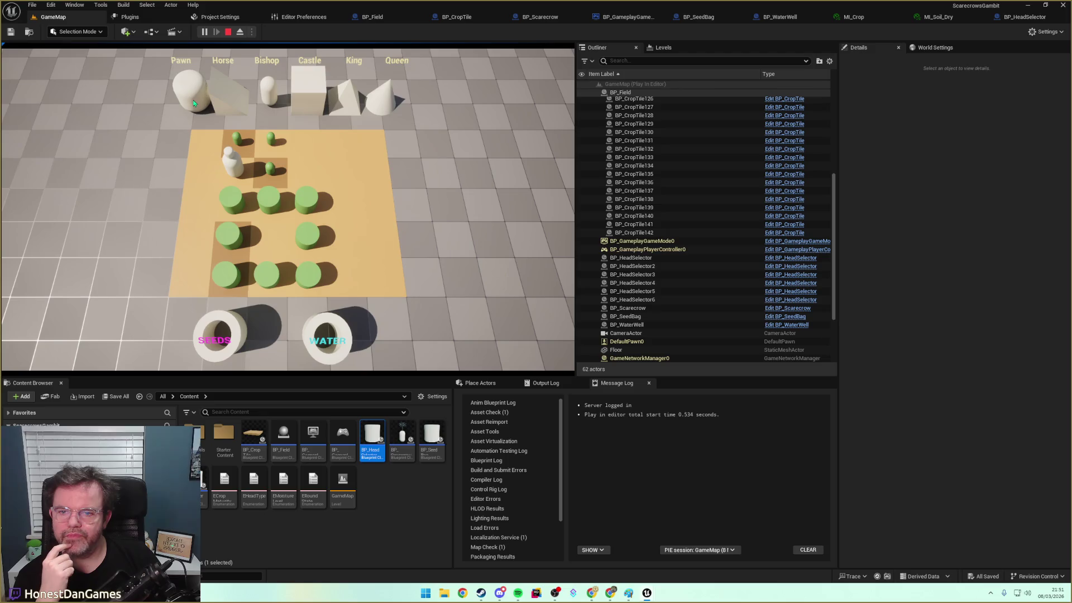
left_click(325, 322)
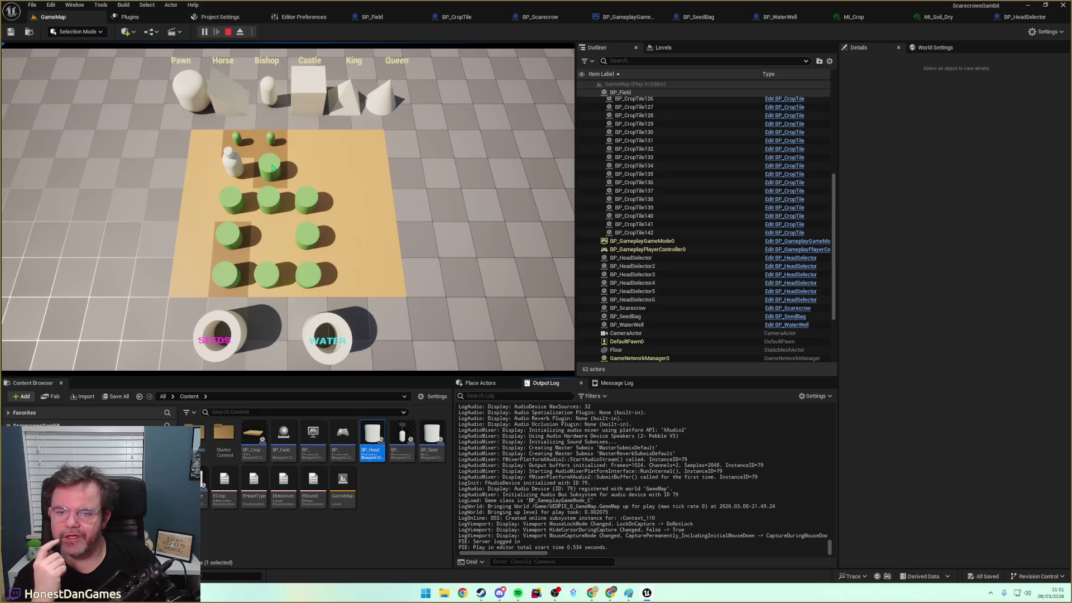
Give the scarecrow the Horse head and keep playing until YOU WIN! appears
left_click(227, 92)
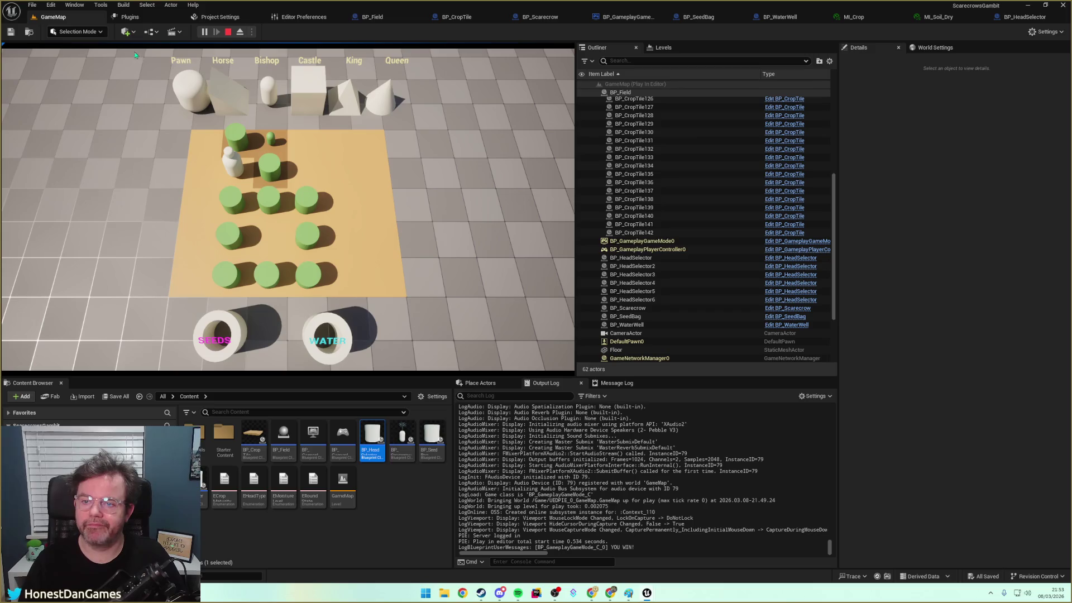
Snip the winning field with Win+Shift+S, then stop the play session
key("super+shift+s")
mouse_move(158, 46)
left_mouse_down()
mouse_move(389, 272)
mouse_move(422, 375)
left_mouse_up()
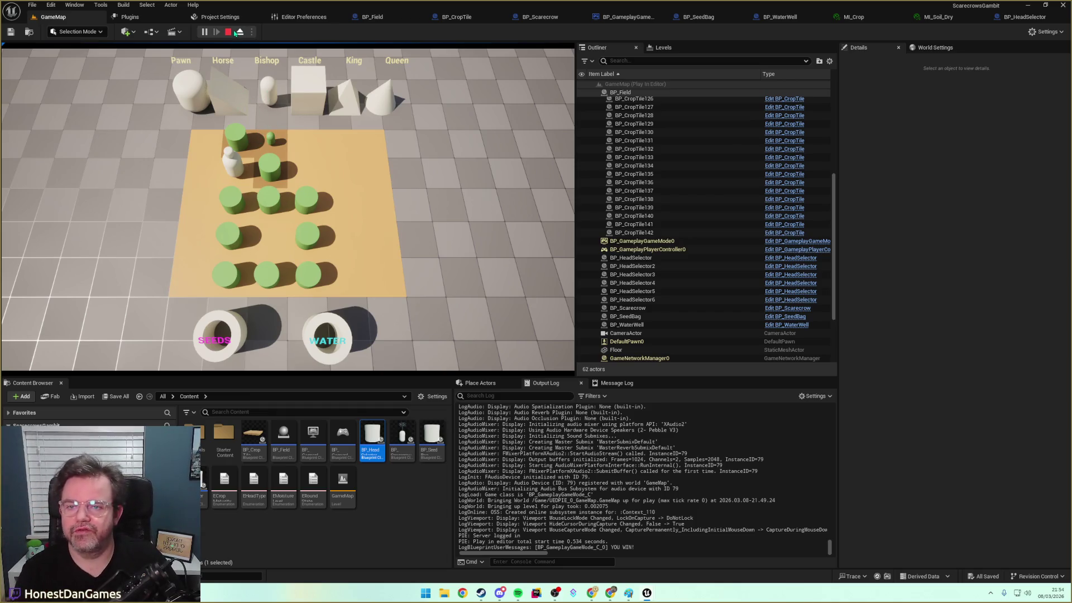
left_click(228, 32)
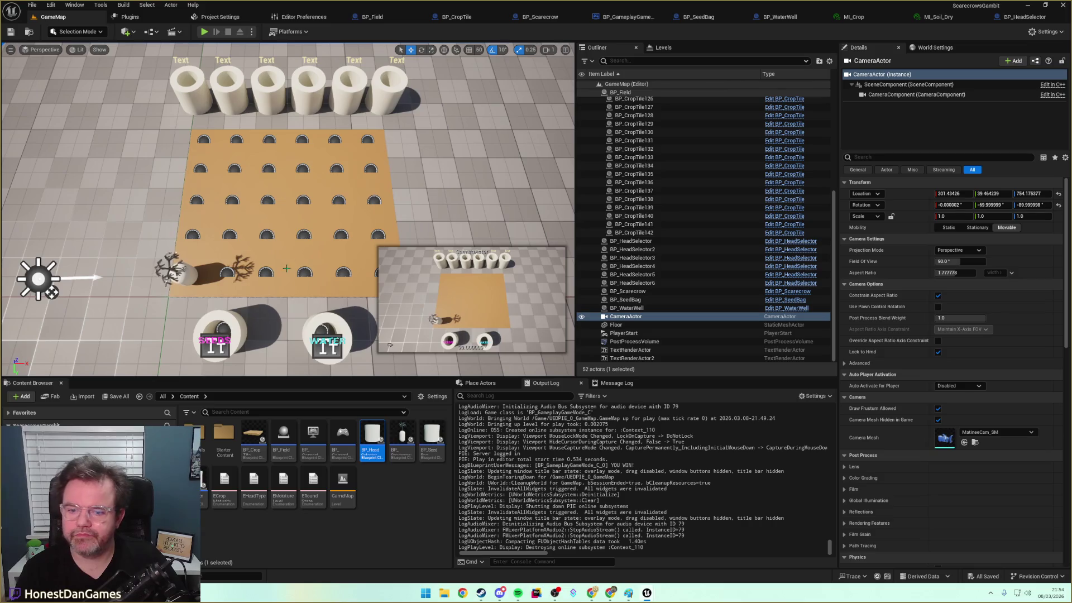
Start a new play session, move the scarecrow, plant two nearby tiles and water one
left_click(206, 31)
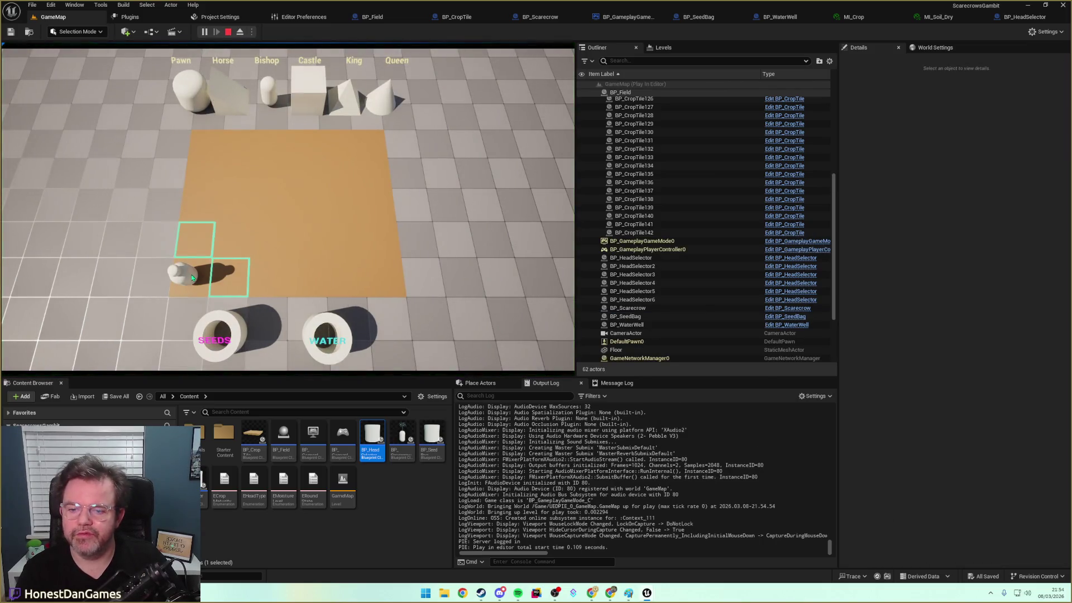
left_click(240, 291)
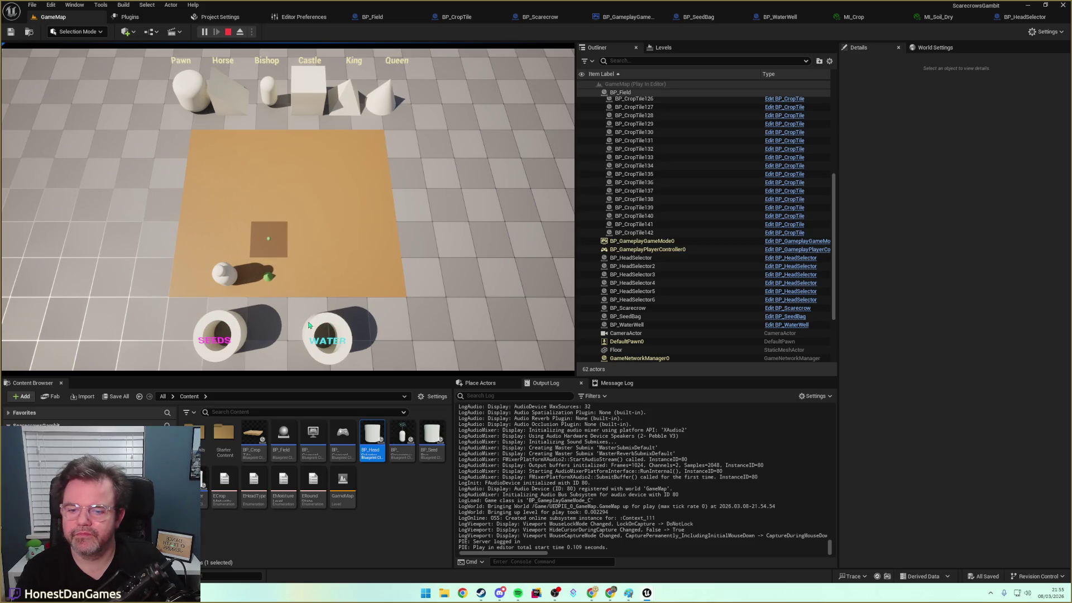
left_click(228, 246)
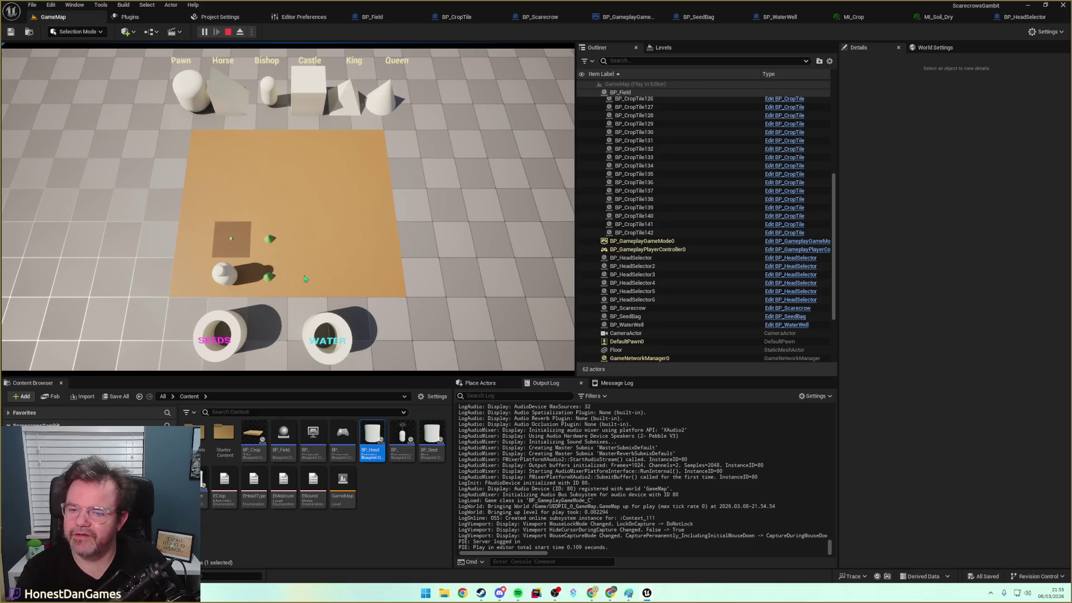
left_click(338, 326)
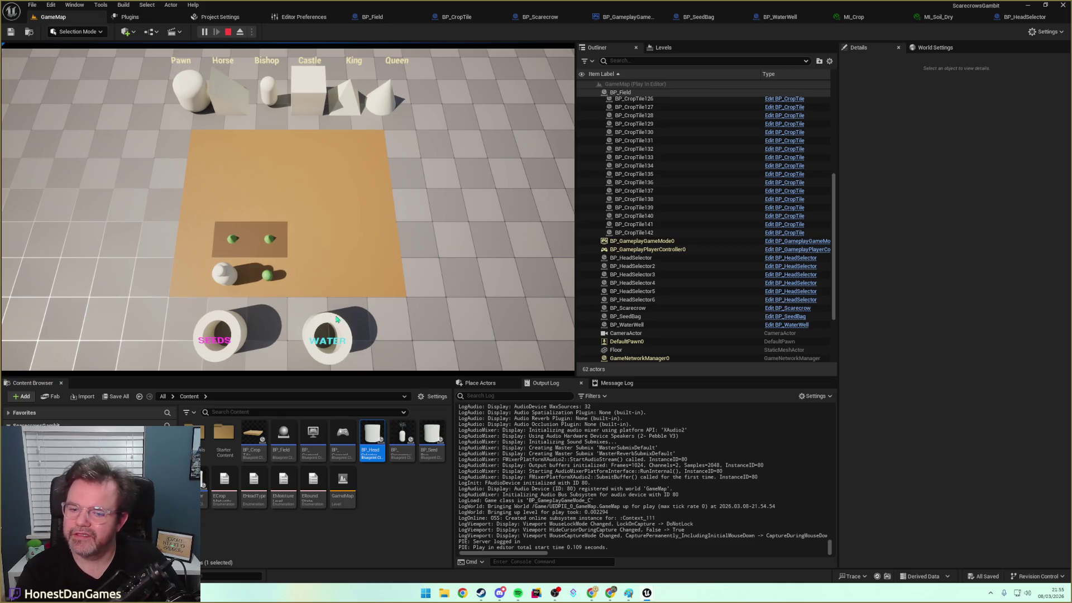
left_click(278, 282)
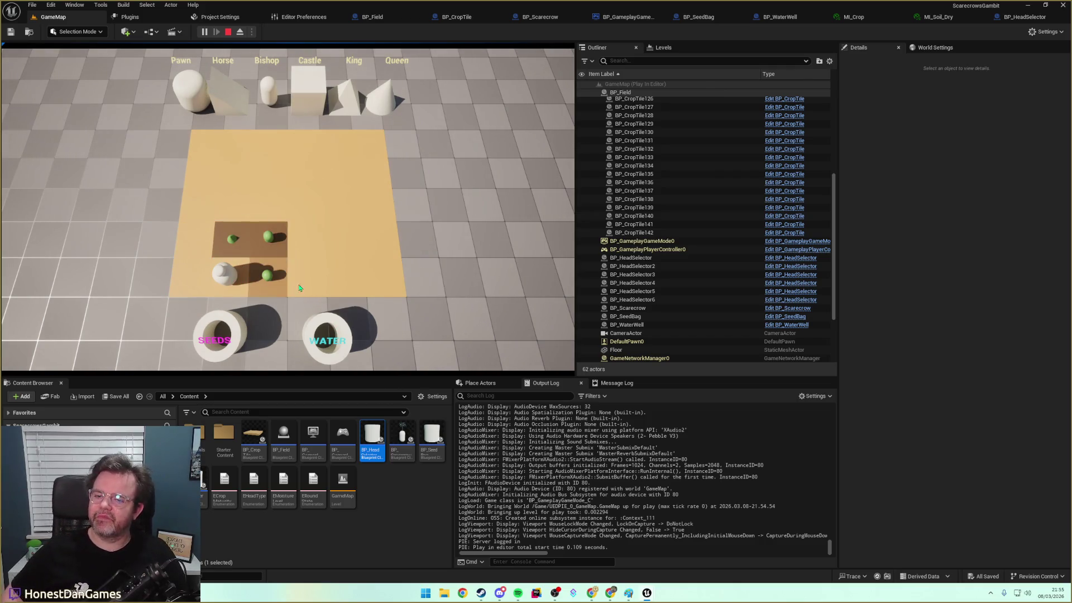
Fetch well water repeatedly to water the top-left, bottom-right and top-right tiles
left_click(266, 279)
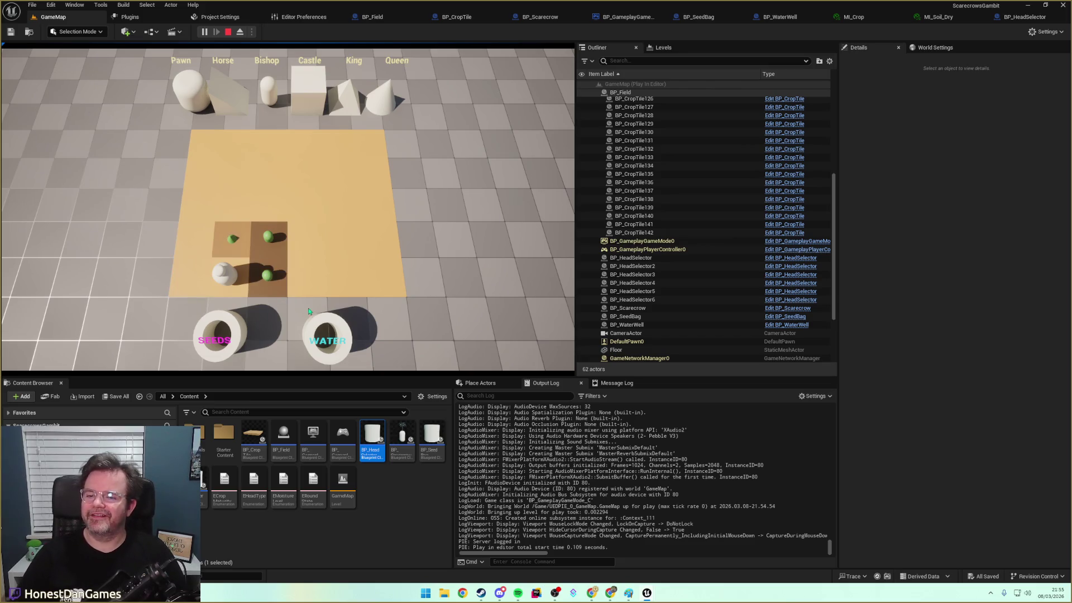
left_click(230, 241)
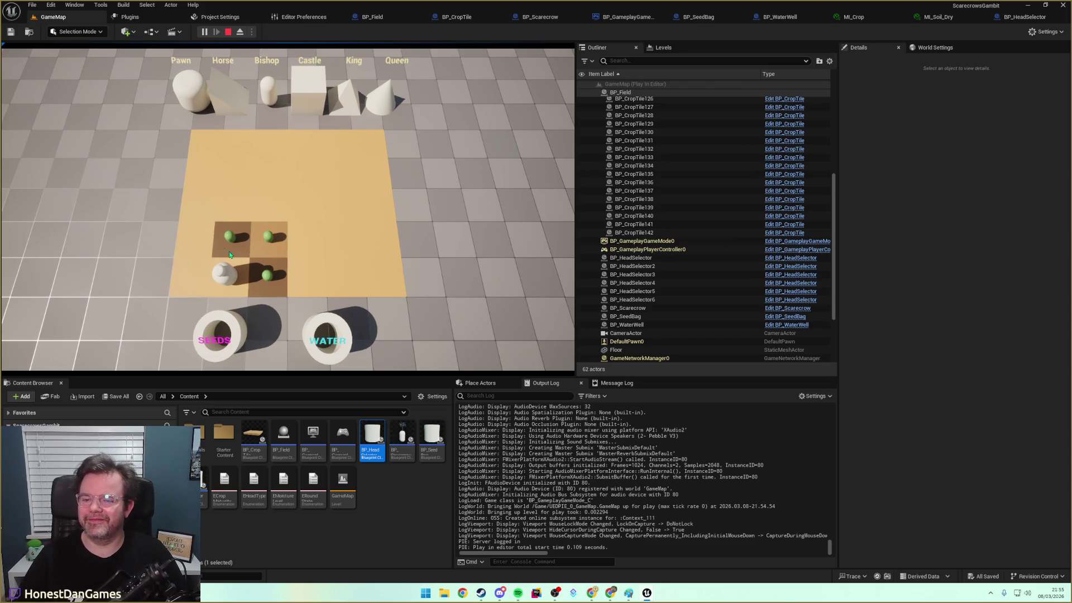
left_click(316, 322)
left_click(267, 273)
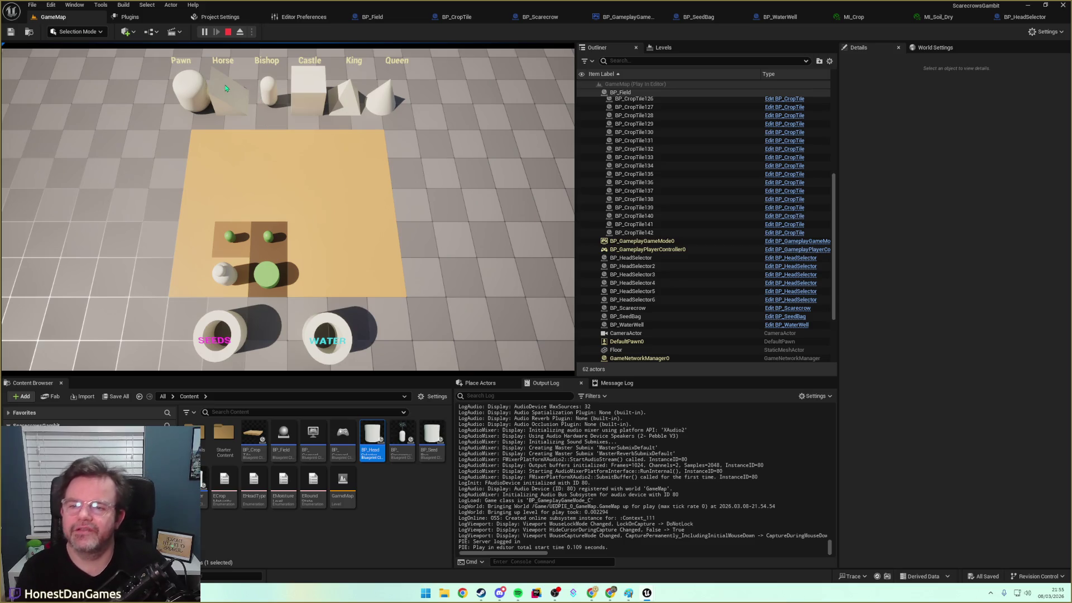
left_click(325, 348)
left_click(242, 244)
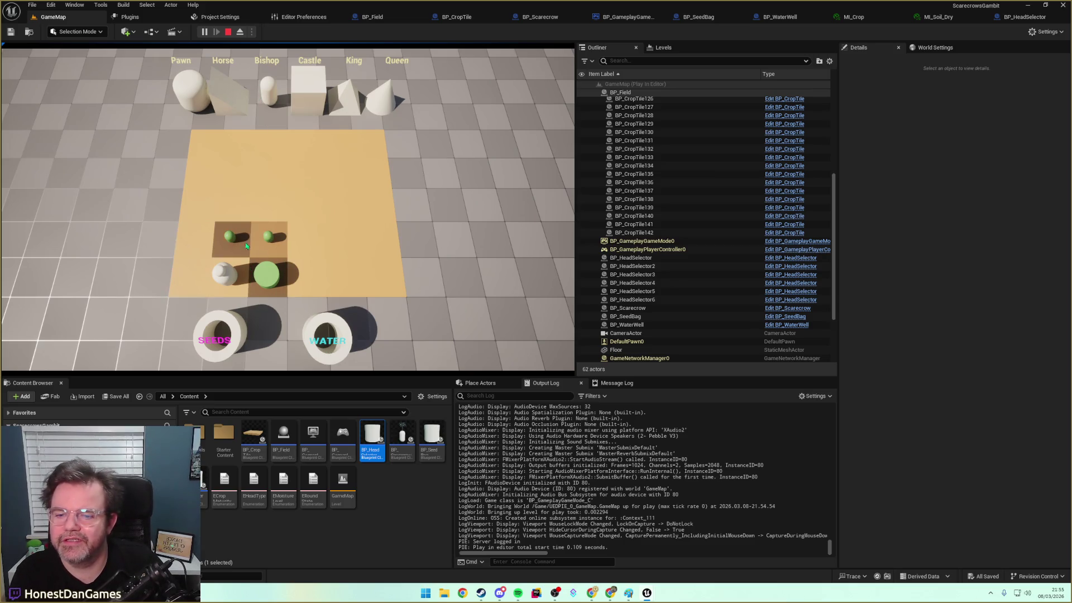
left_click(315, 325)
left_click(266, 235)
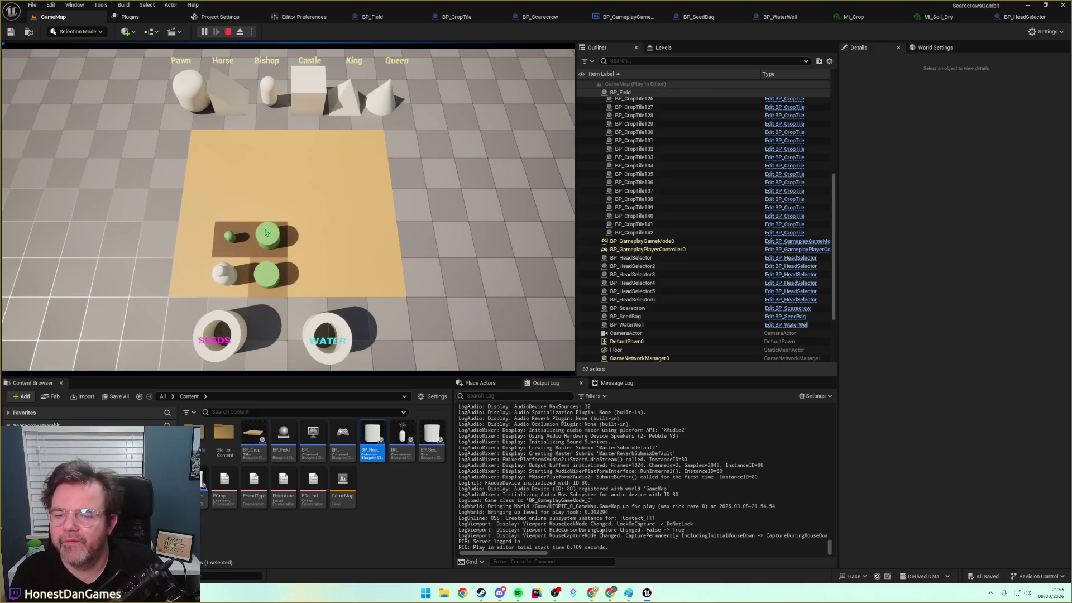
Give the scarecrow the Horse head and make knight moves to the lower-left and upper-left tiles
left_click(219, 95)
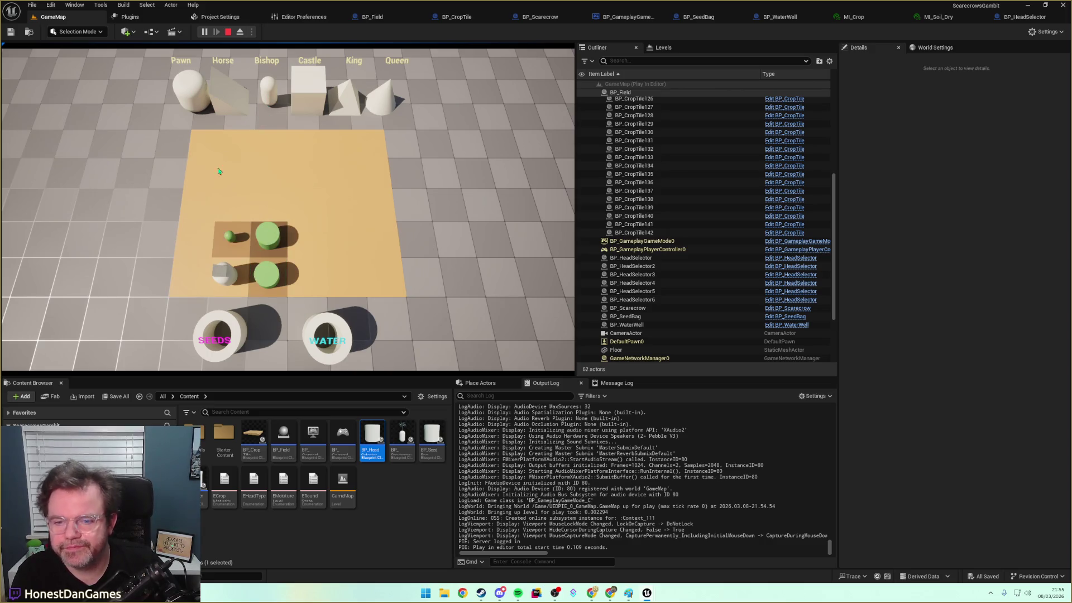
left_click(231, 277)
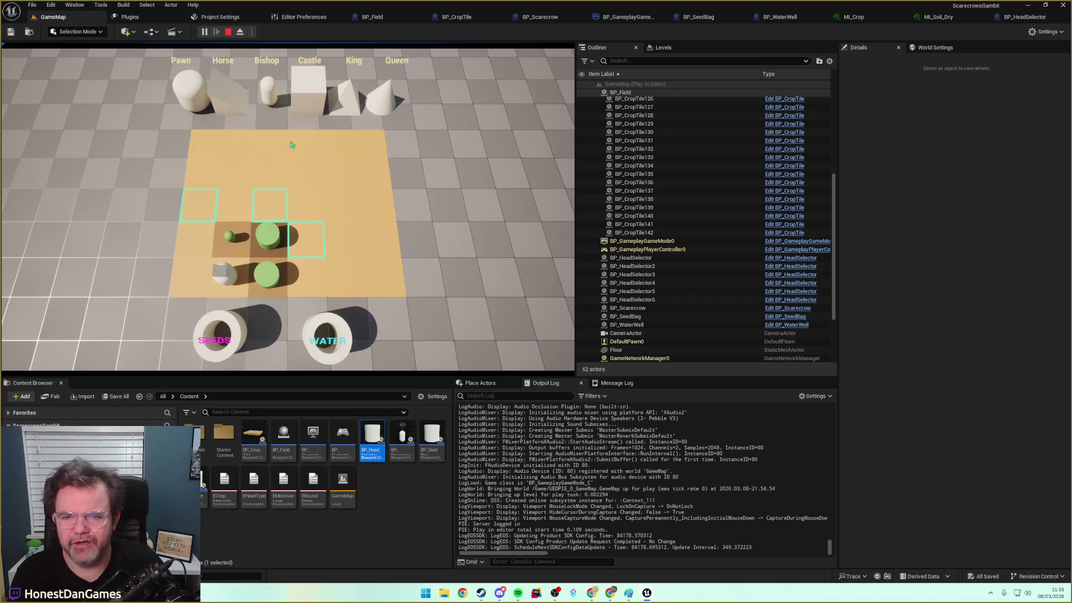
left_click(265, 219)
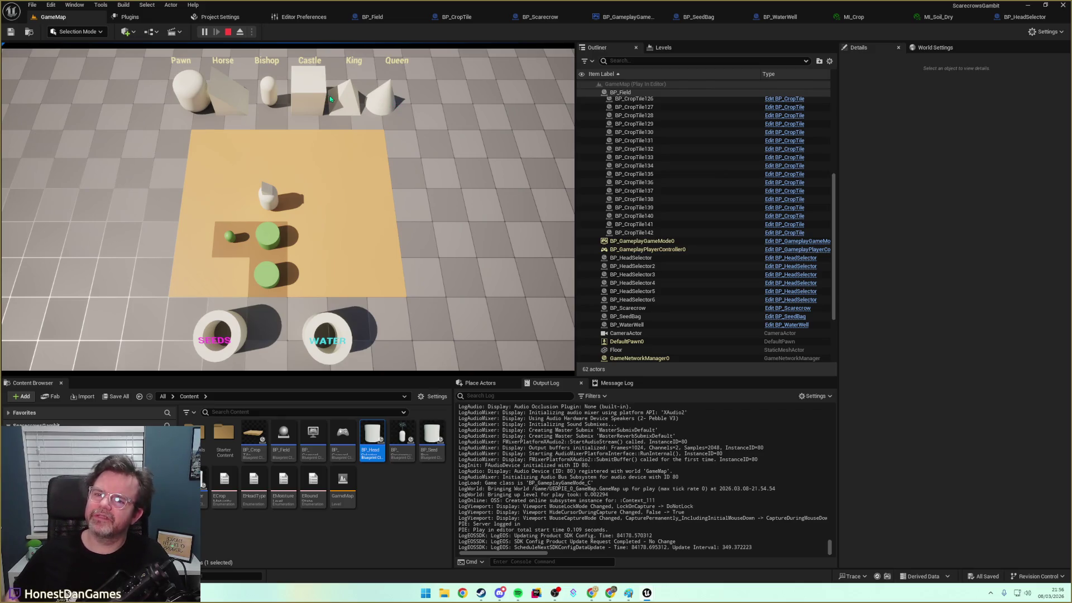
left_click(267, 197)
left_click(240, 271)
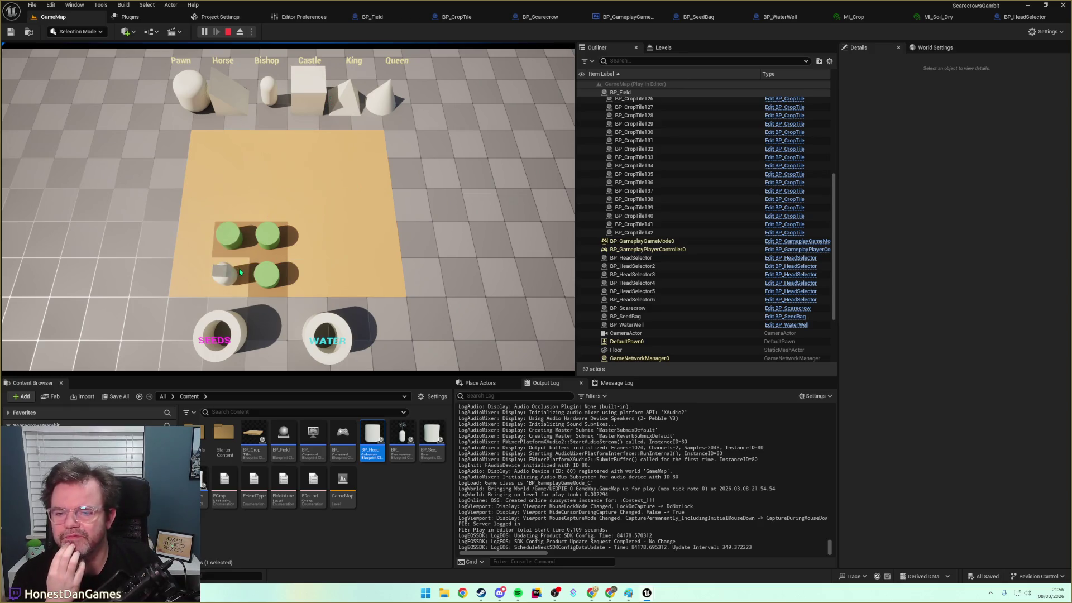
left_click(230, 276)
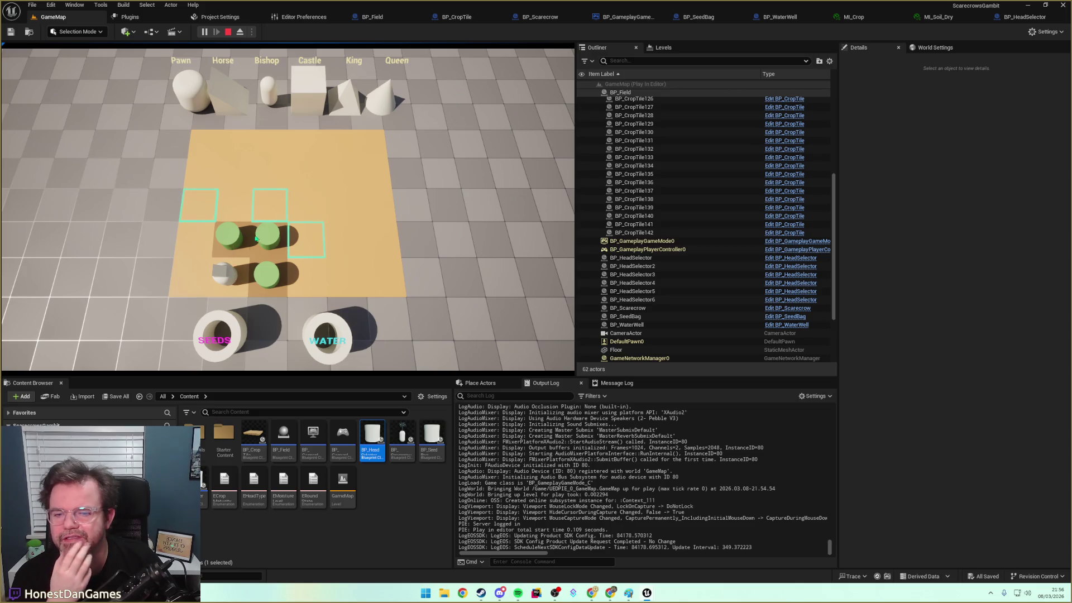
left_click(205, 211)
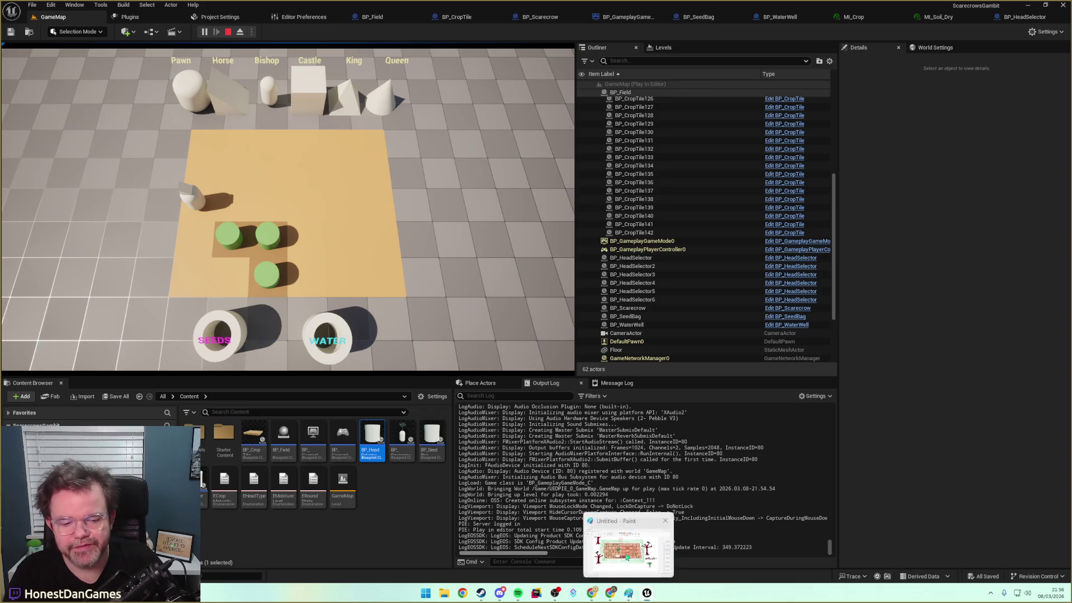
Bring up the Paint farm sketch and delete the scarecrow's head
left_click(628, 593)
scroll(737, 343, "up", 1)
scroll(742, 346, "down", 1)
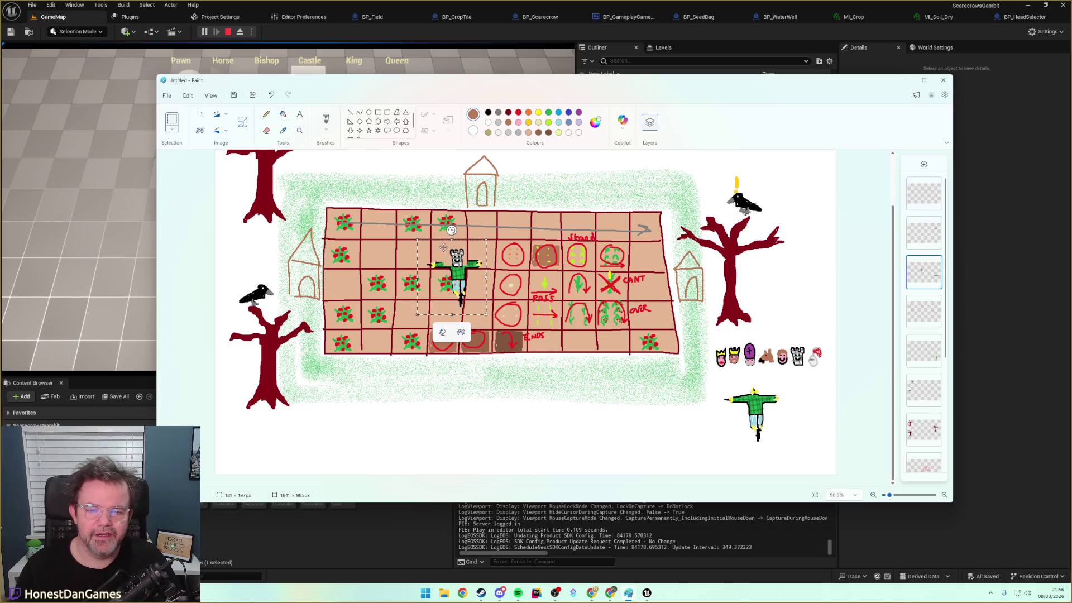
left_click_drag(446, 244, 470, 275)
key("Delete")
Copy the small horse icon and paste it onto the scarecrow as its new head
scroll(469, 270, "up", 5)
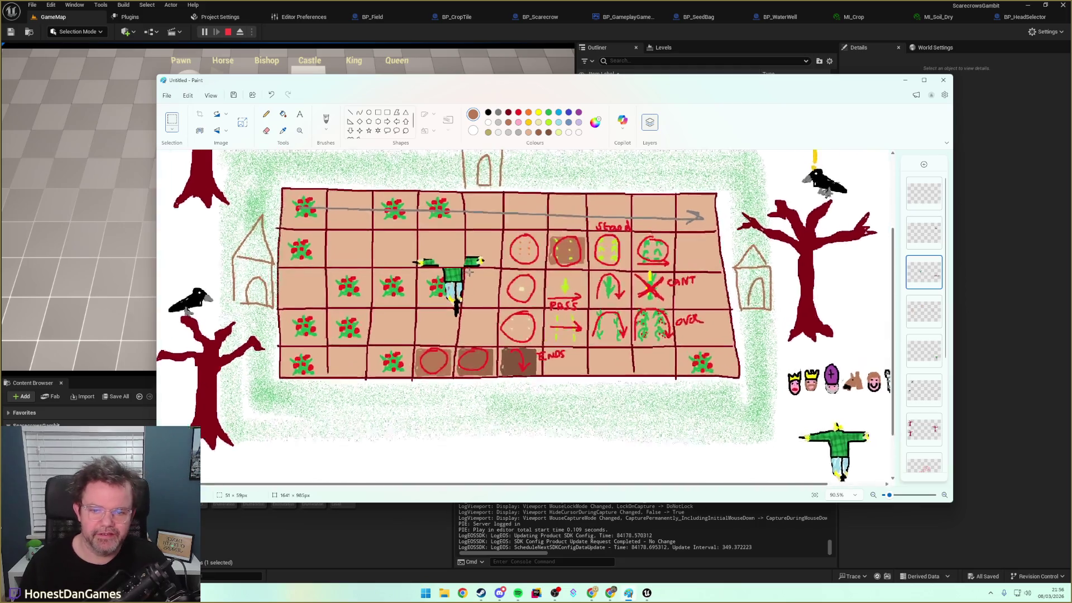
scroll(469, 270, "down", 5)
left_click_drag(879, 394, 859, 367)
key("ctrl+c")
key("ctrl+v")
left_click_drag(171, 168, 452, 257)
left_click(442, 225)
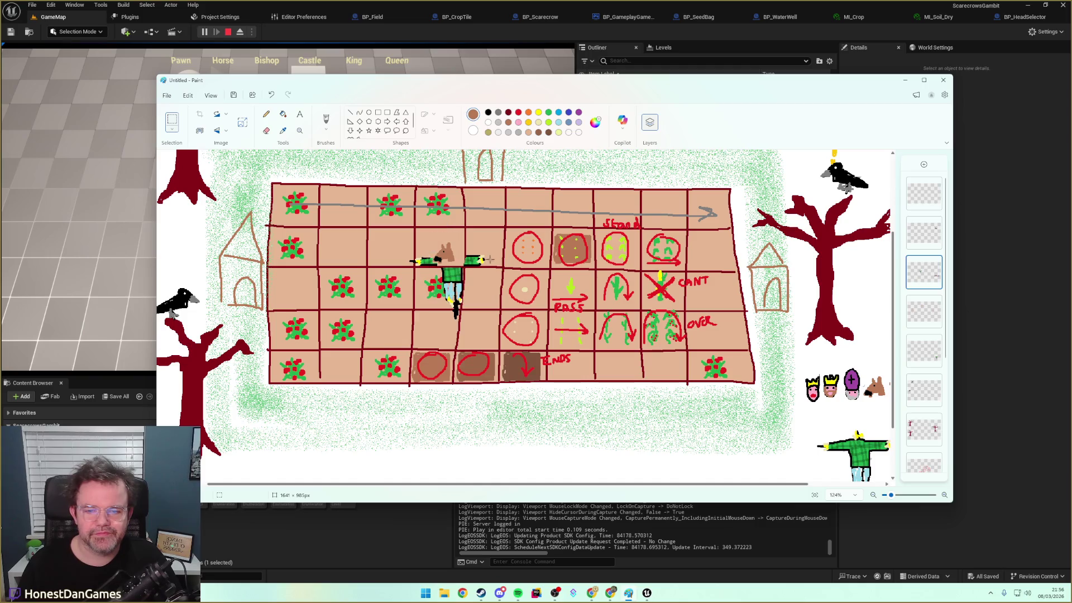
Move another piece icon onto the scarecrow, then select the tower icon and crow drawing
left_click_drag(797, 487, 854, 487)
left_click_drag(867, 370, 888, 406)
key("Delete")
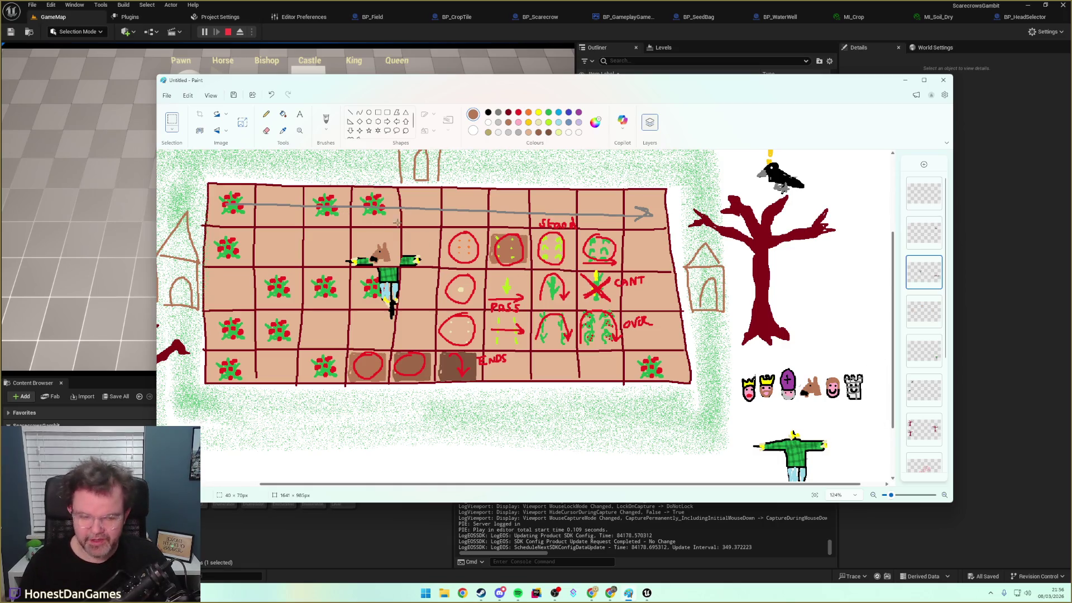
key("ctrl+z")
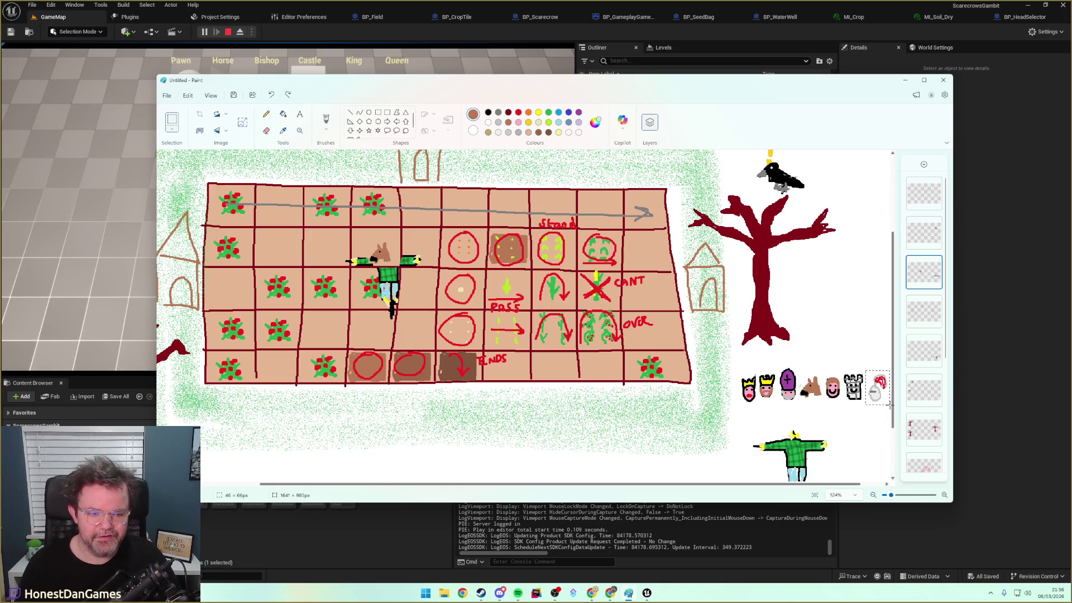
mouse_move(877, 388)
left_mouse_down()
mouse_move(336, 234)
mouse_move(405, 263)
left_mouse_up()
left_click(417, 252)
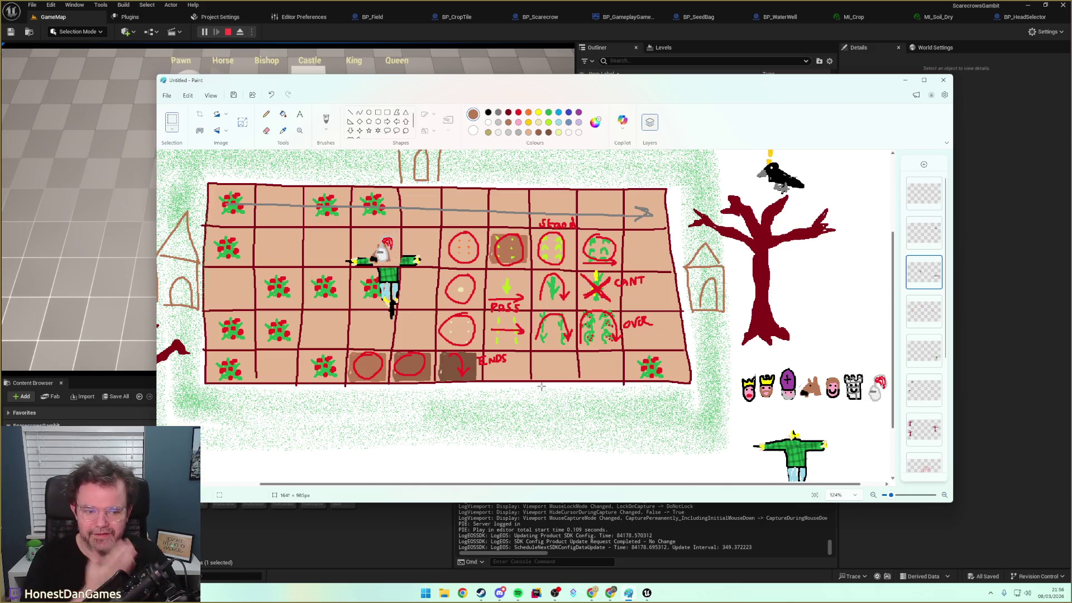
mouse_move(844, 371)
left_mouse_down()
mouse_move(873, 401)
mouse_move(864, 401)
left_mouse_up()
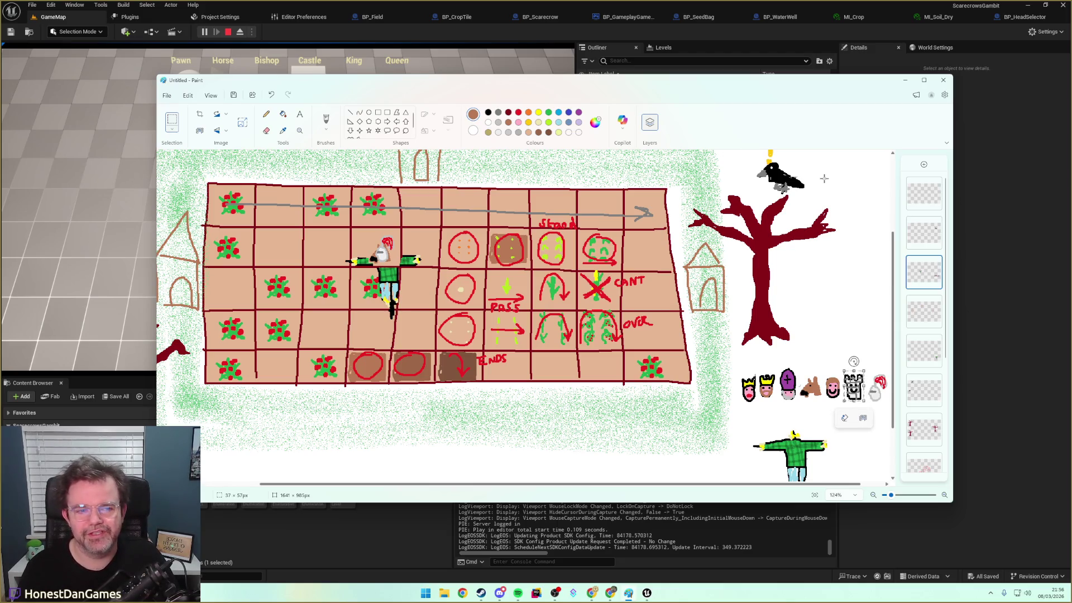
mouse_move(743, 156)
left_mouse_down()
mouse_move(818, 198)
mouse_move(731, 157)
mouse_move(748, 160)
left_mouse_up()
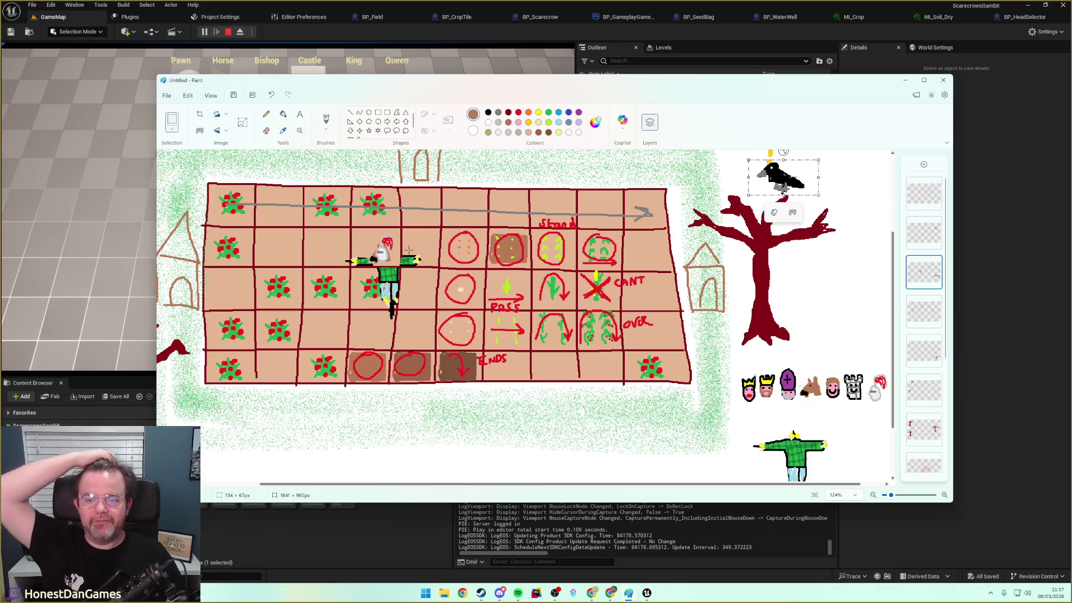
left_click(904, 79)
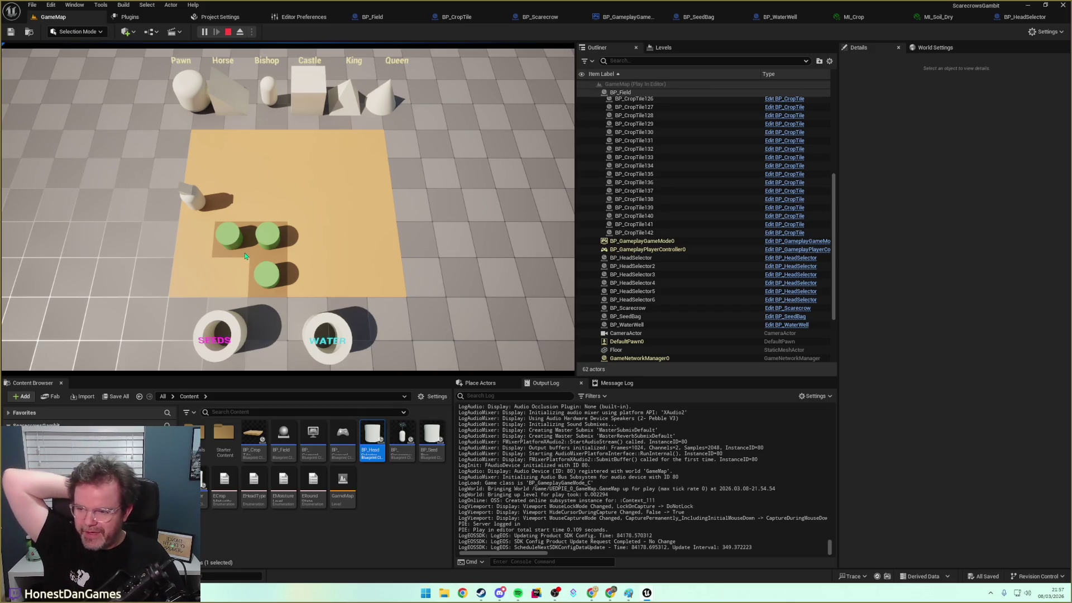
Move the white piece to an empty tile and plant a seed on the tile beside it
left_click(245, 256)
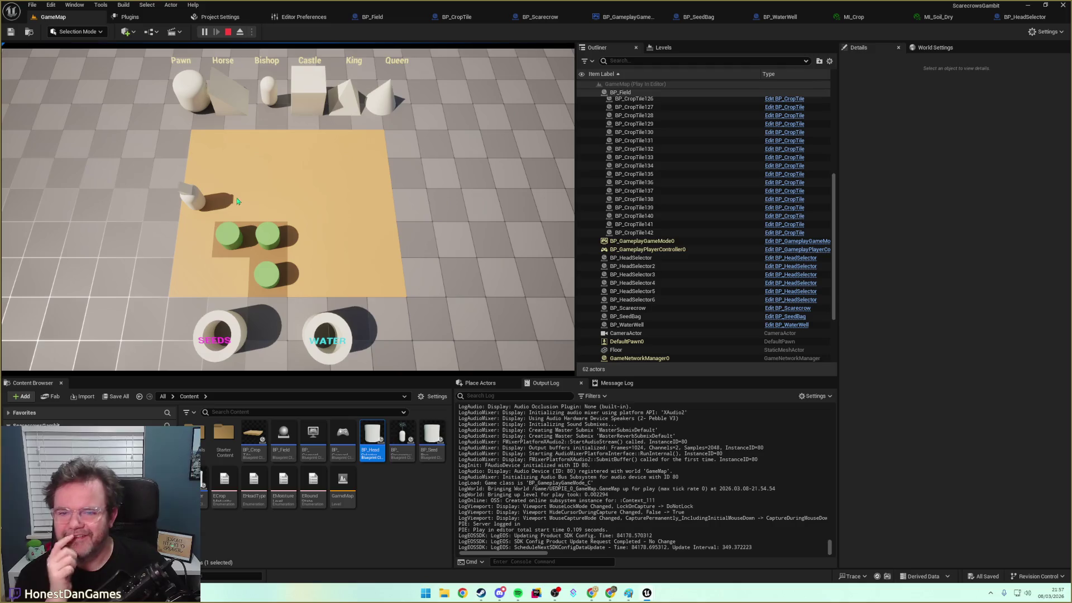
left_click(221, 272)
left_click(203, 209)
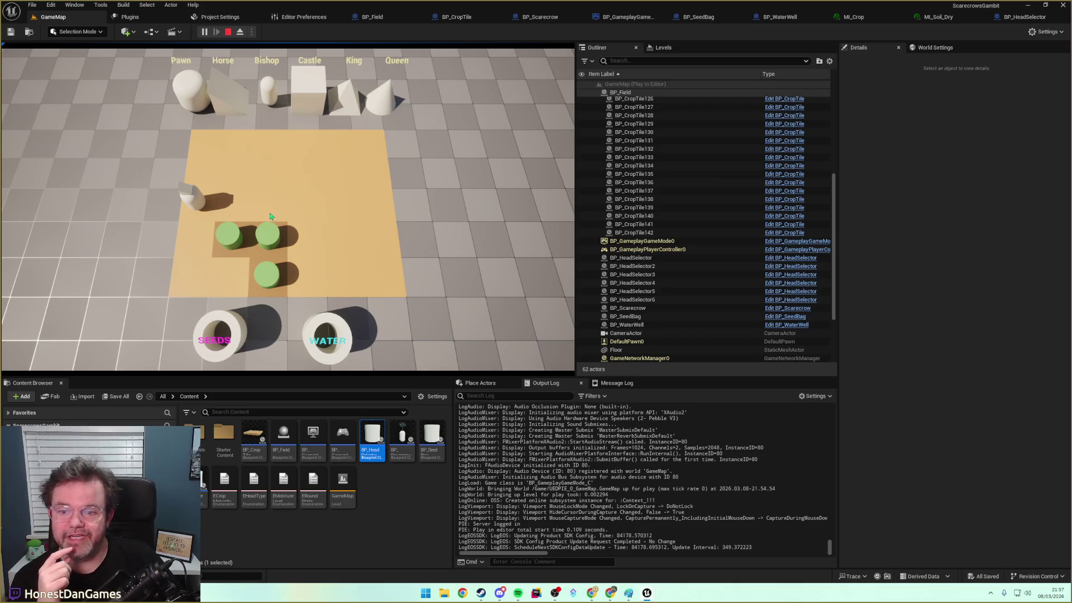
left_click(234, 337)
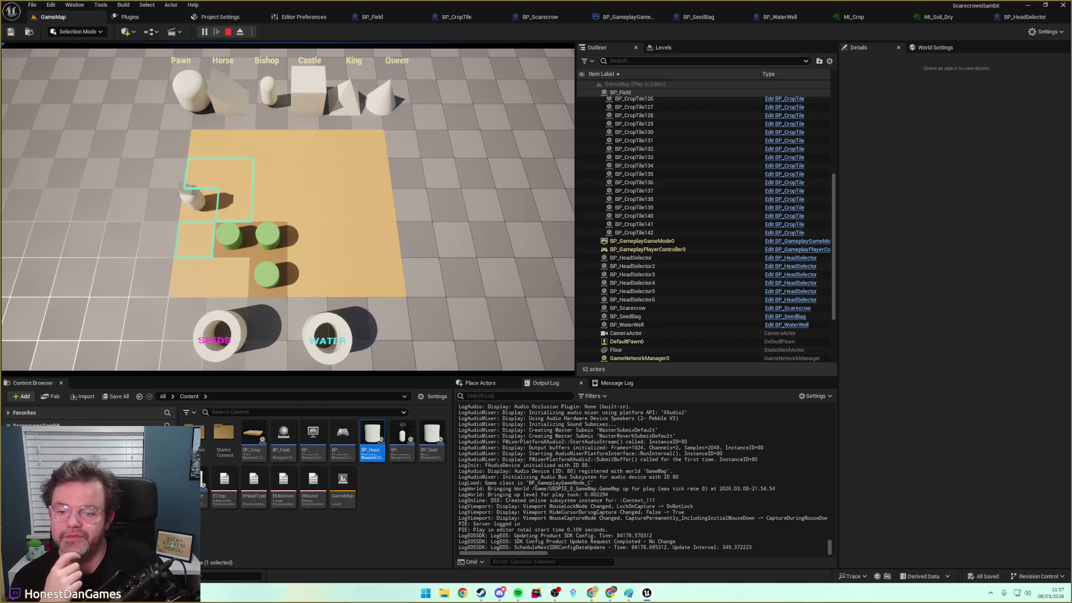
left_click(237, 207)
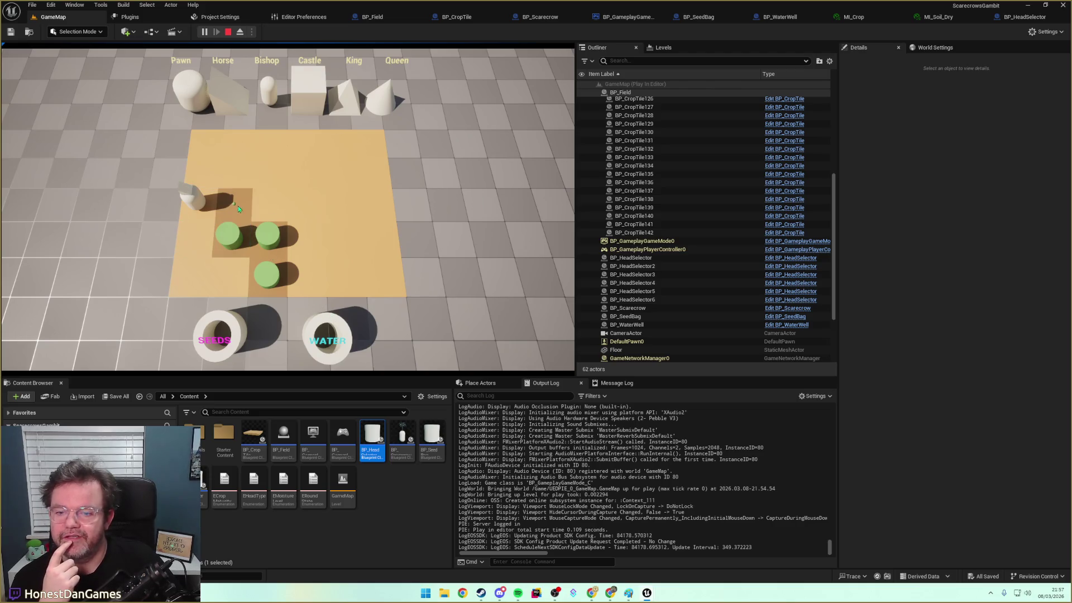
Move the piece around the board, on and off the seeded tile, checking its reachable tiles
left_click(198, 198)
left_click(240, 146)
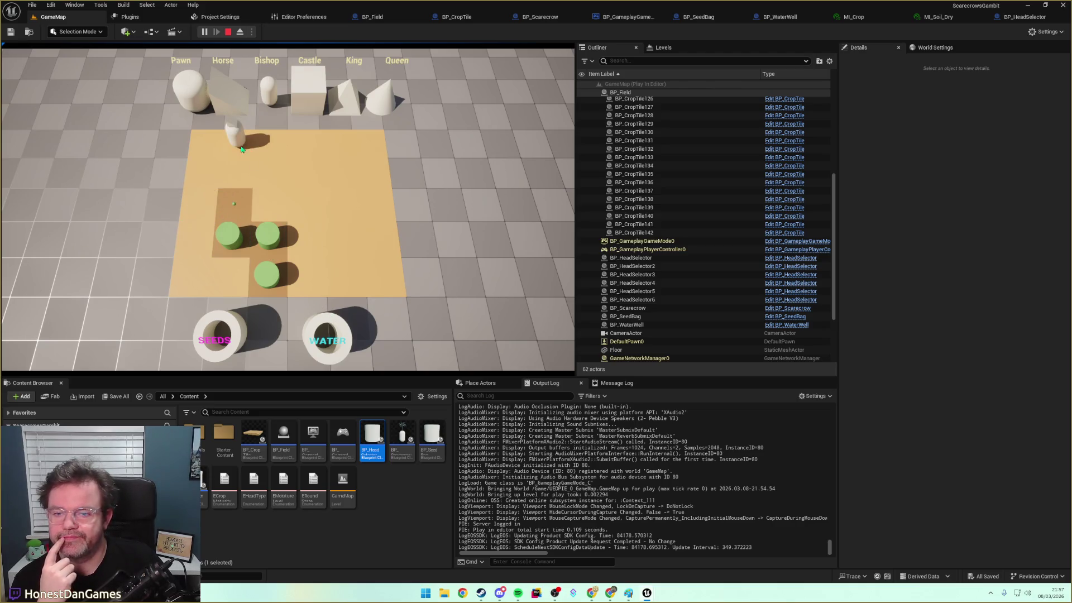
left_click(311, 186)
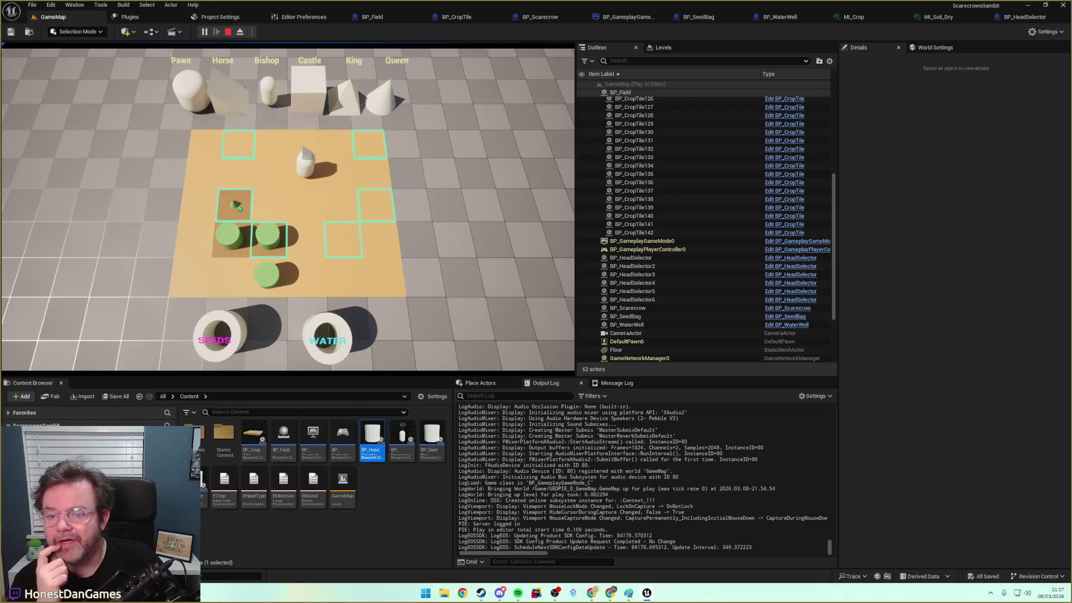
left_click(238, 209)
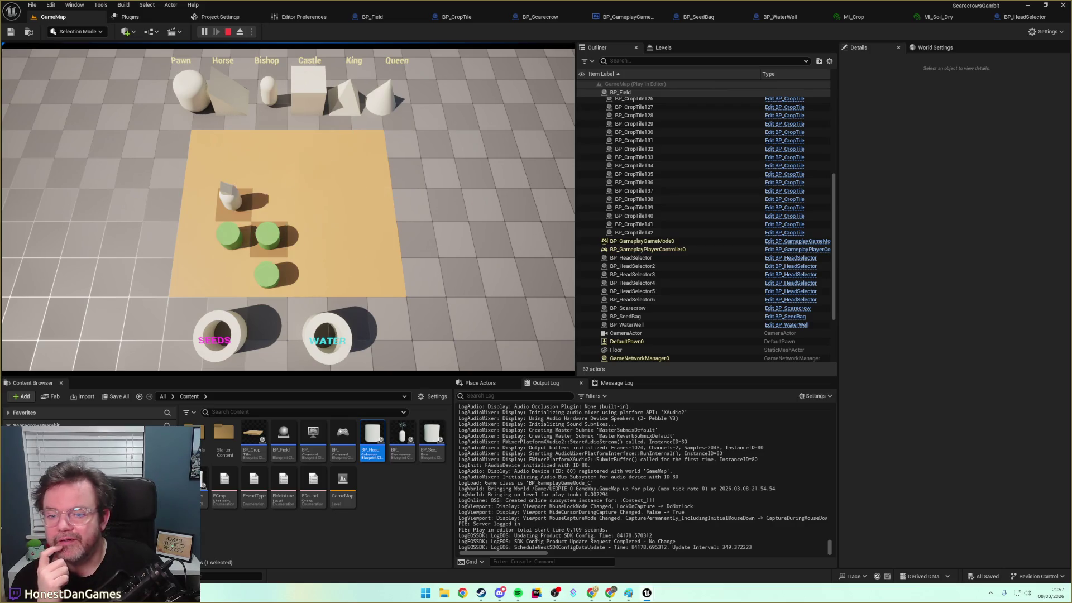
left_click(235, 200)
left_click(239, 204)
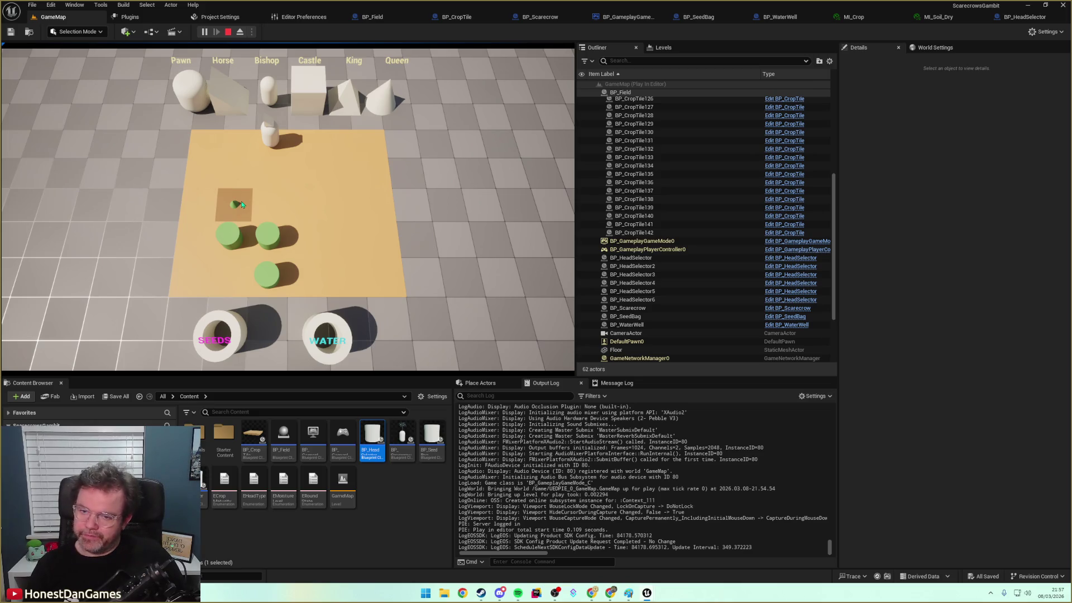
left_click(273, 142)
left_click(202, 173)
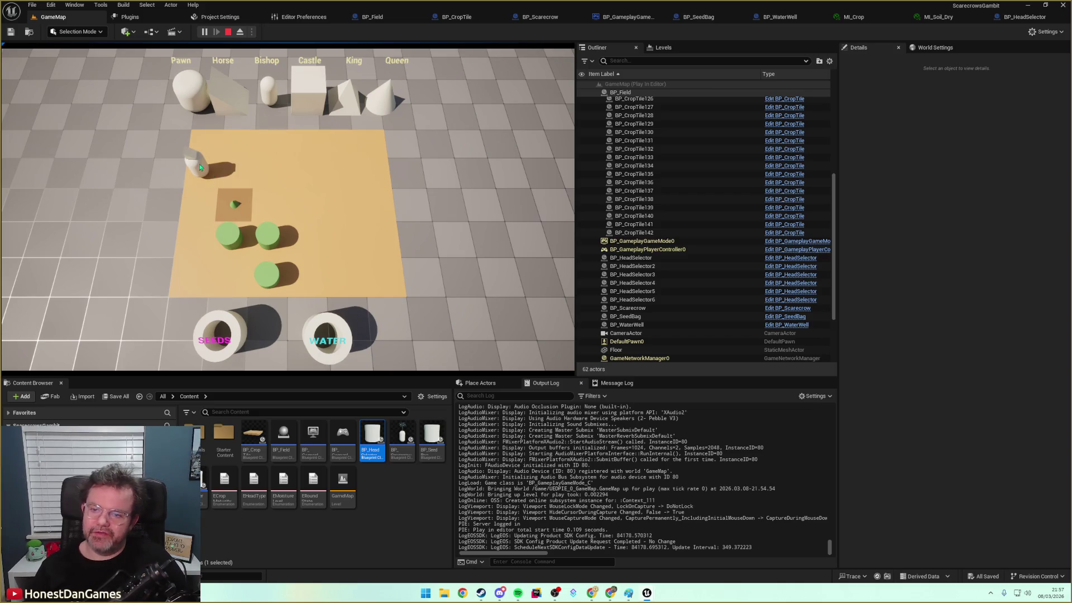
left_click(273, 201)
left_click(308, 269)
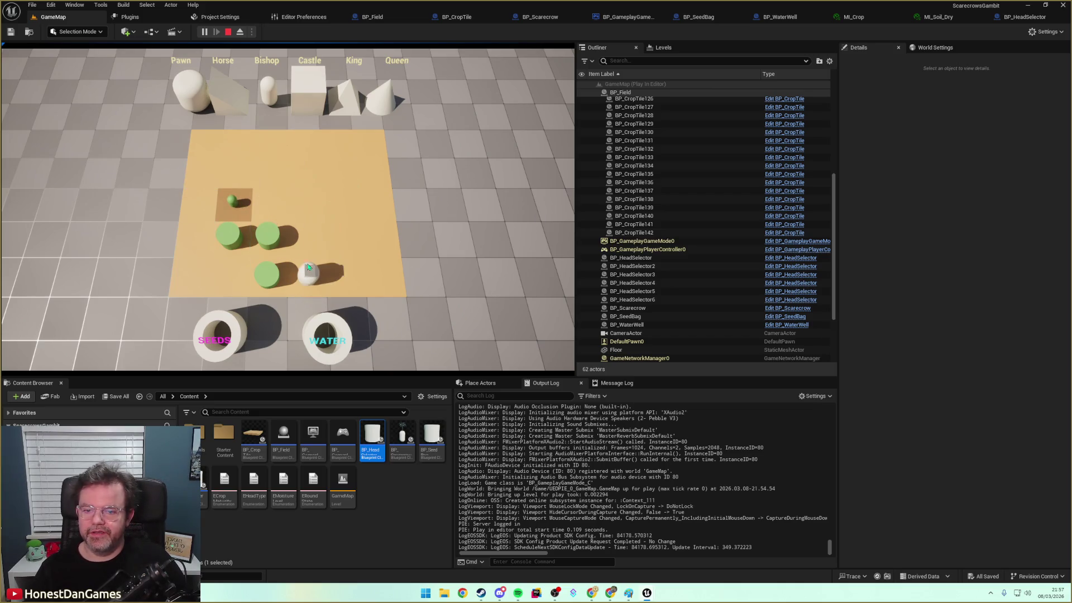
left_click(347, 209)
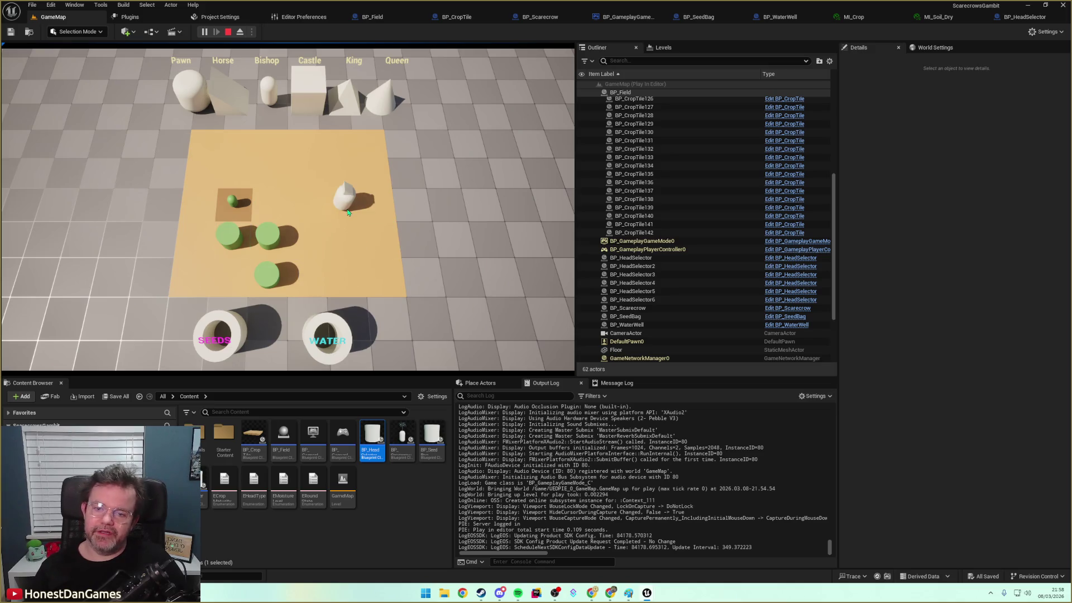
left_click(308, 157)
left_click(268, 206)
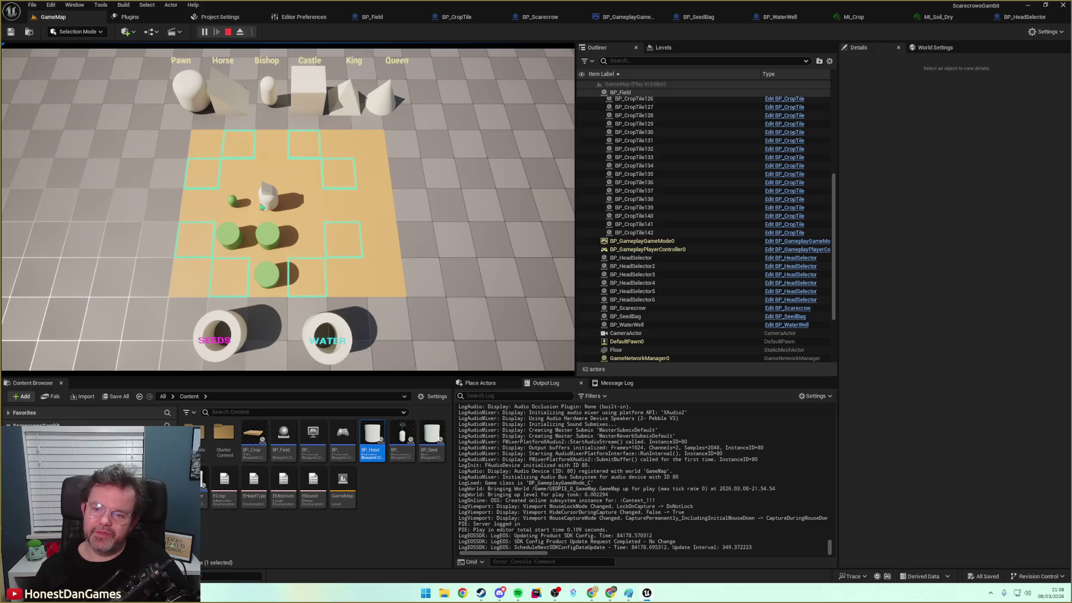
Move the piece onto the green crop tiles, then open the BP_Field Blueprint
left_click(206, 244)
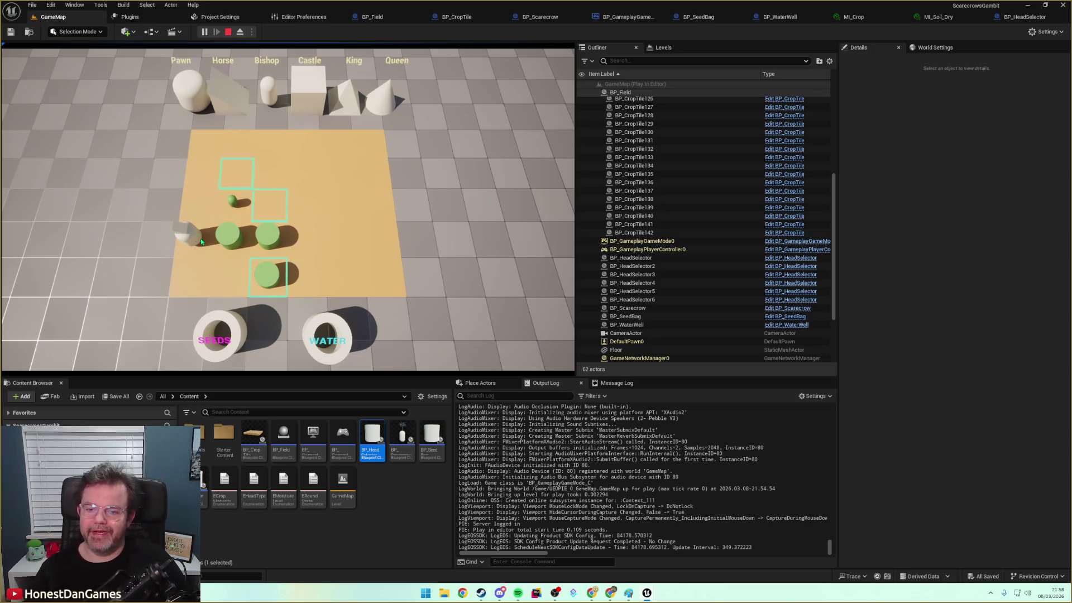
left_click(240, 193)
left_click(290, 217)
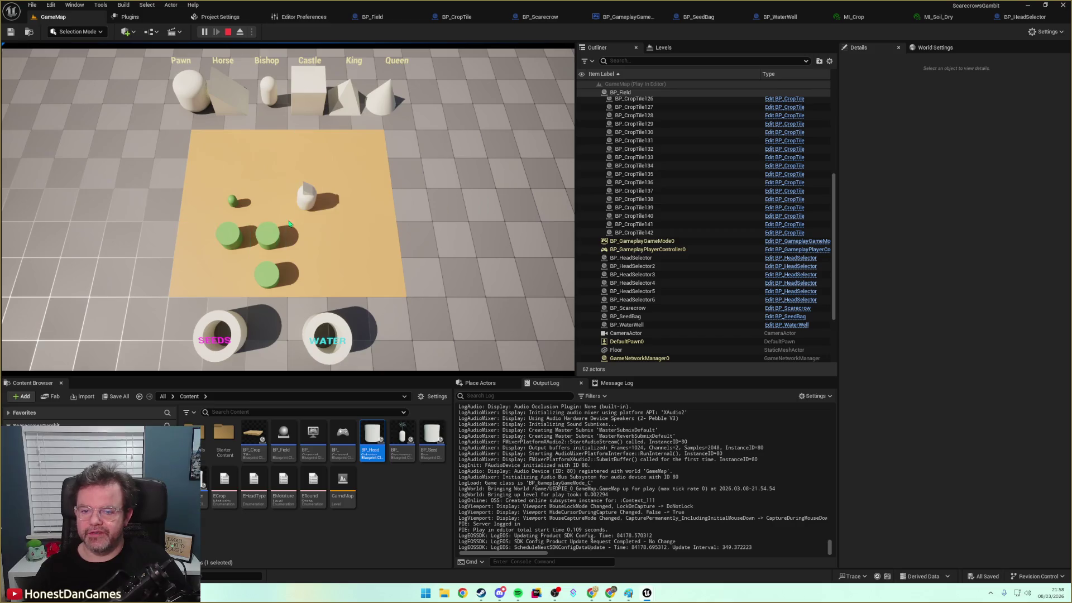
left_click(234, 239)
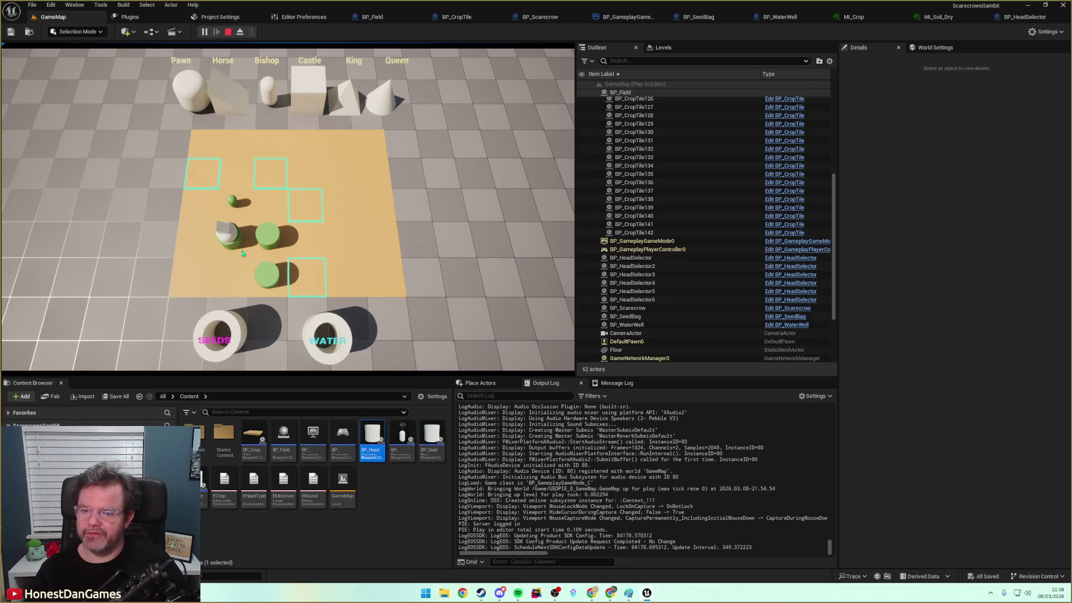
left_click(302, 217)
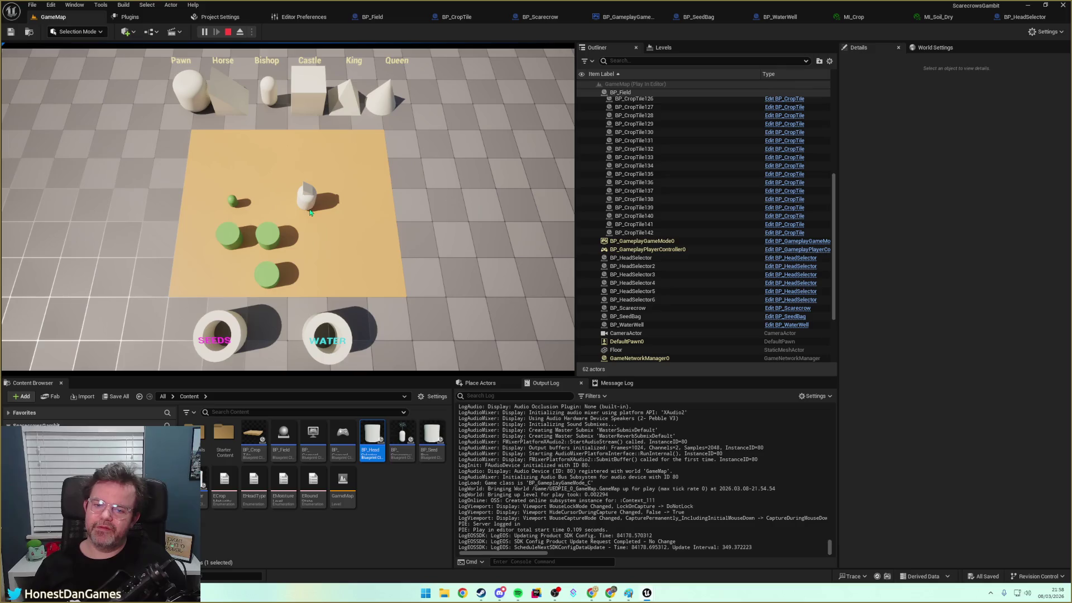
left_click(235, 239)
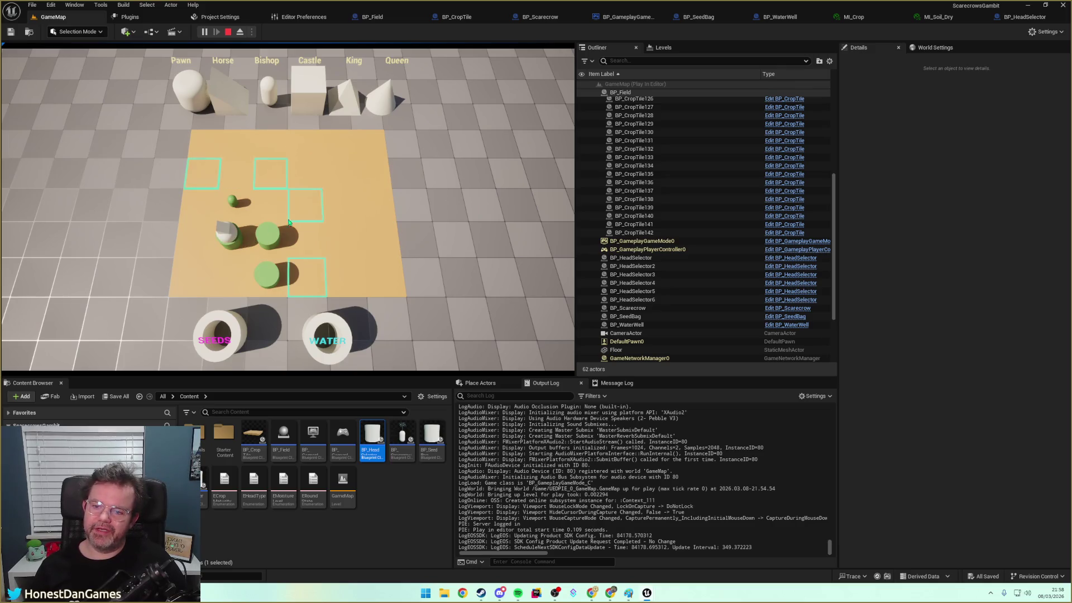
left_click(299, 218)
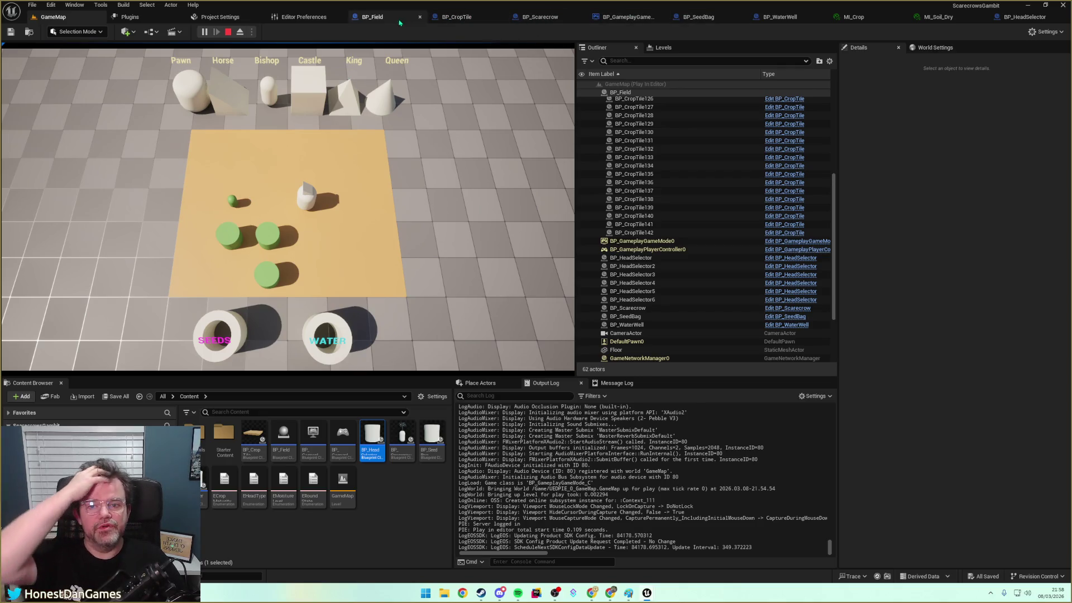
left_click(371, 17)
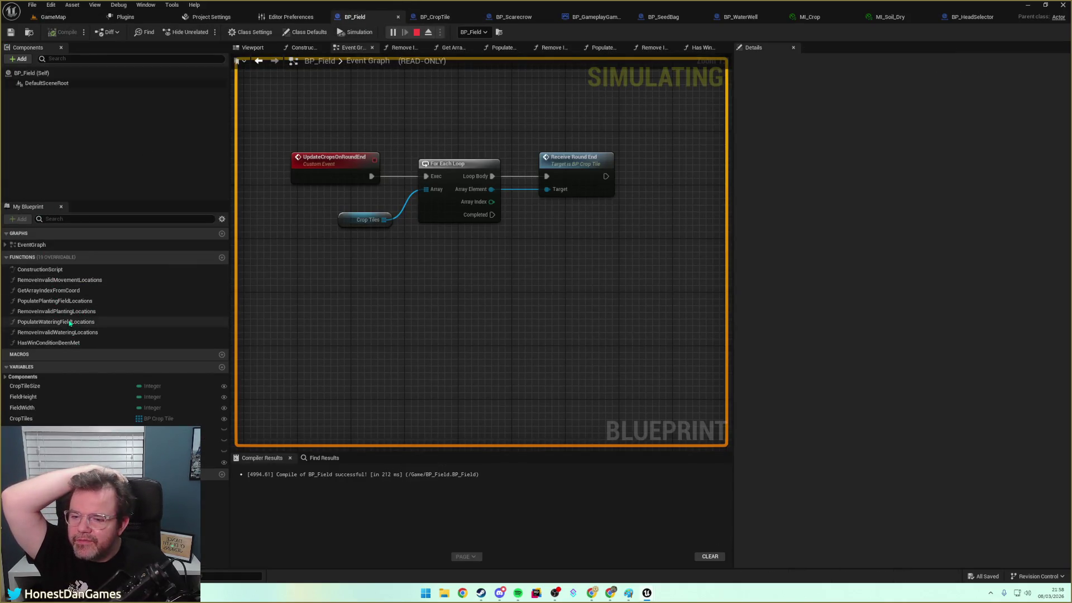
Open Remove Invalid Movement Locations and review its loop, coordinate, comparison and OR nodes
double_click(80, 279)
scroll(401, 322, "up", 5)
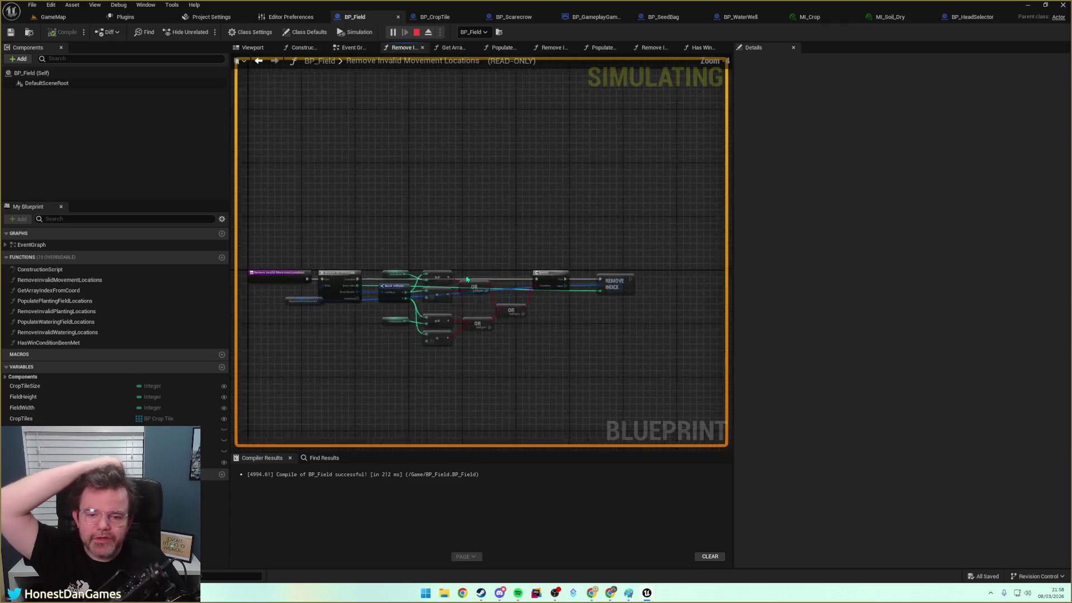
mouse_move(402, 322)
left_mouse_down()
mouse_move(457, 305)
mouse_move(640, 303)
mouse_move(728, 201)
mouse_move(695, 287)
mouse_move(349, 296)
left_mouse_up()
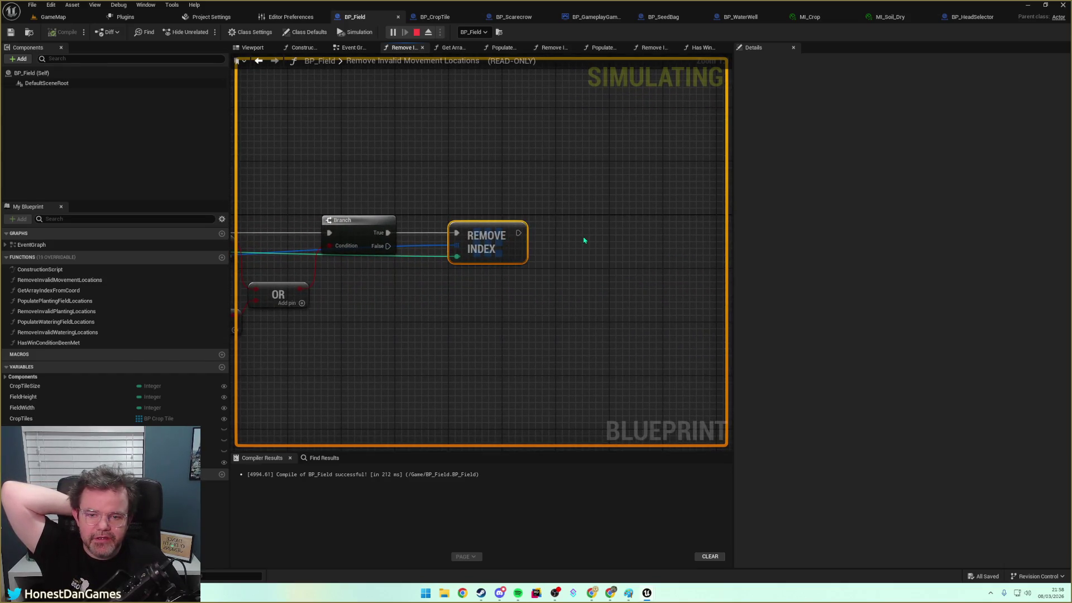
mouse_move(556, 229)
left_mouse_down()
mouse_move(682, 227)
mouse_move(672, 234)
left_mouse_up()
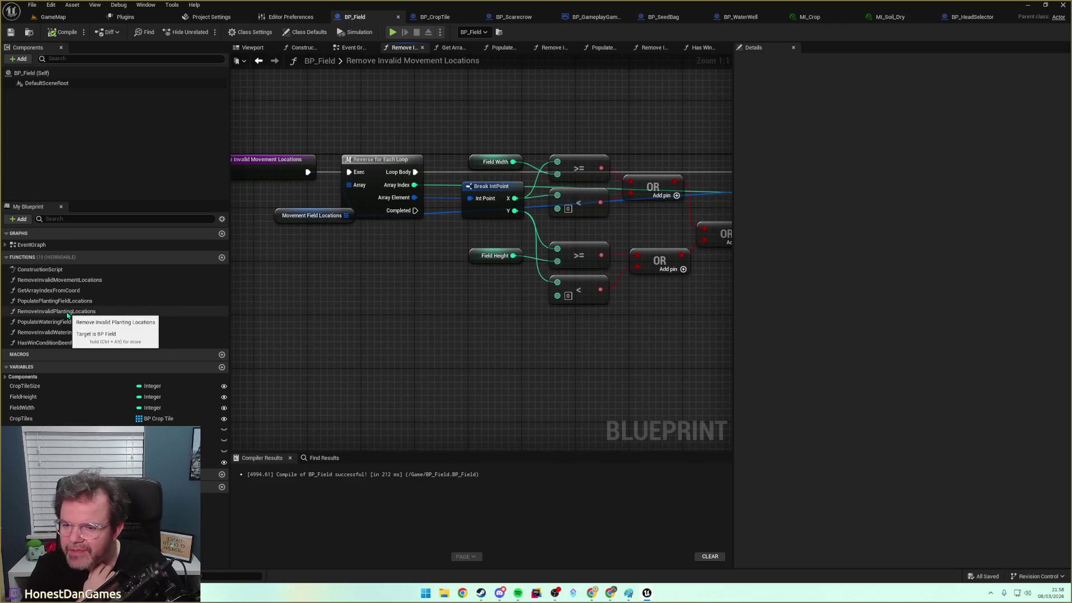
In Remove Invalid Planting Locations, select the crop-maturity check node group for reuse
double_click(67, 314)
scroll(468, 339, "down", 4)
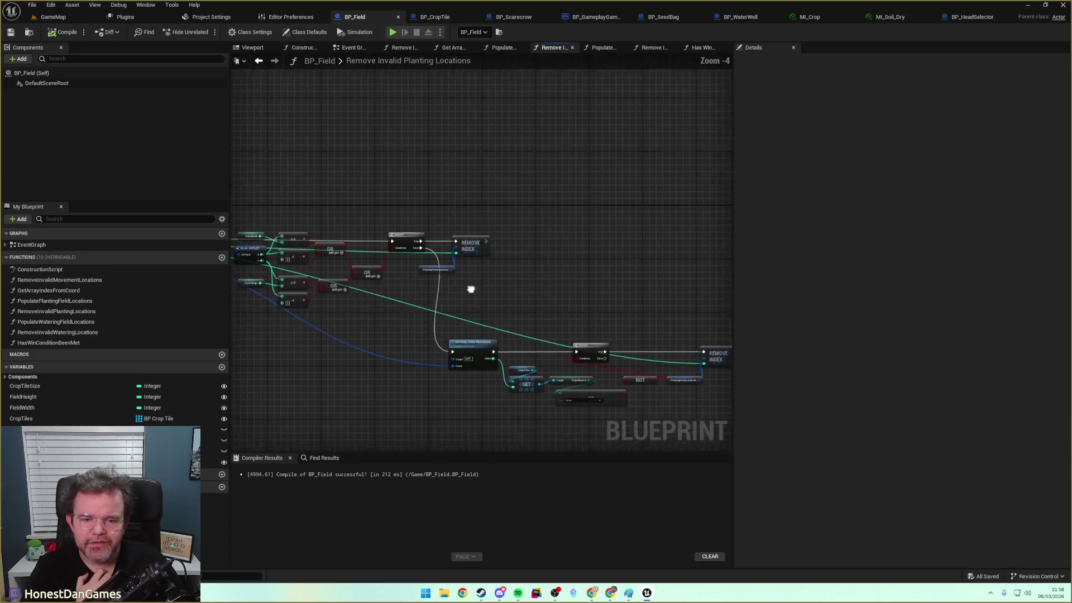
left_click_drag(448, 241, 436, 237)
left_click_drag(328, 232, 658, 350)
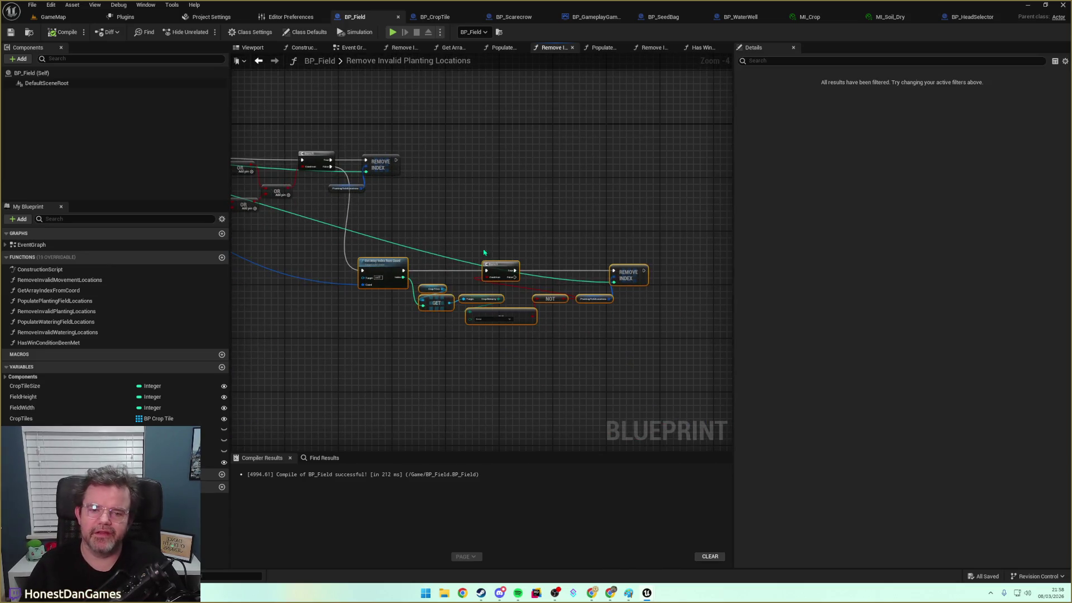
left_click(67, 280)
Paste the crop-maturity check nodes into Remove Invalid Movement Locations and wire them to the loop element
double_click(67, 282)
scroll(550, 306, "up", 3)
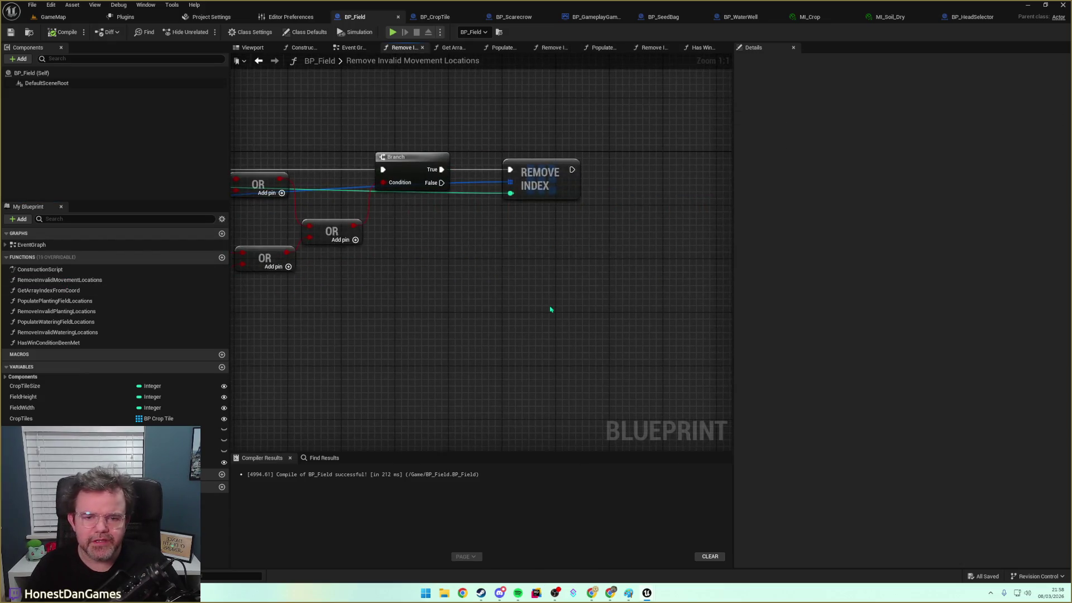
key("ctrl+v")
left_click_drag(339, 290, 574, 268)
left_click_drag(321, 180, 346, 288)
left_click_drag(335, 239, 395, 201)
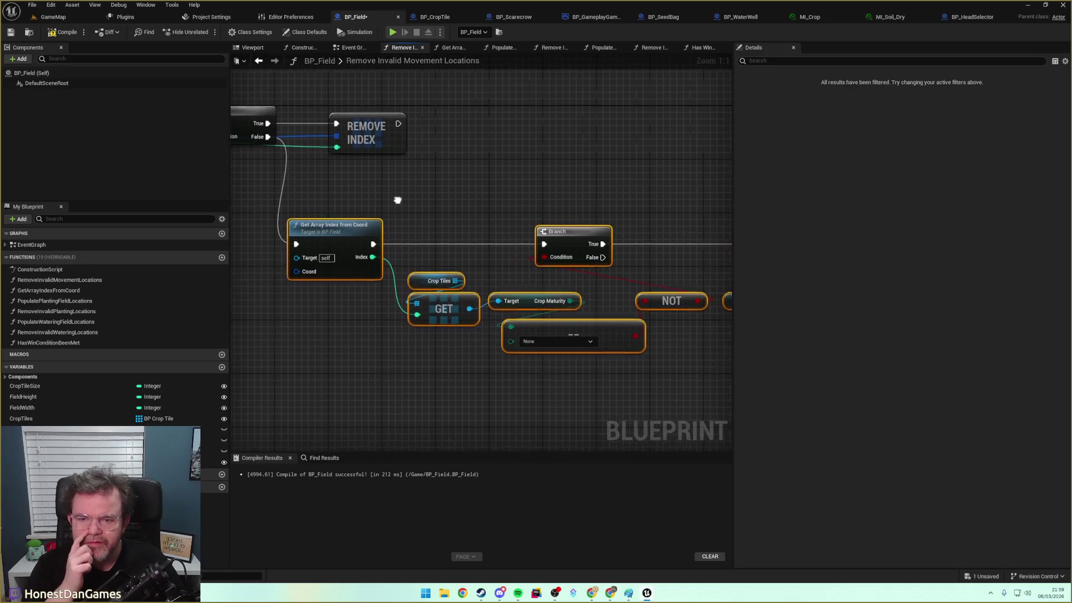
mouse_move(337, 289)
left_mouse_down()
mouse_move(329, 297)
mouse_move(453, 321)
mouse_move(452, 275)
mouse_move(340, 207)
left_mouse_up()
mouse_move(299, 172)
left_mouse_down()
mouse_move(793, 269)
mouse_move(681, 293)
mouse_move(574, 292)
mouse_move(525, 311)
mouse_move(335, 311)
left_mouse_up()
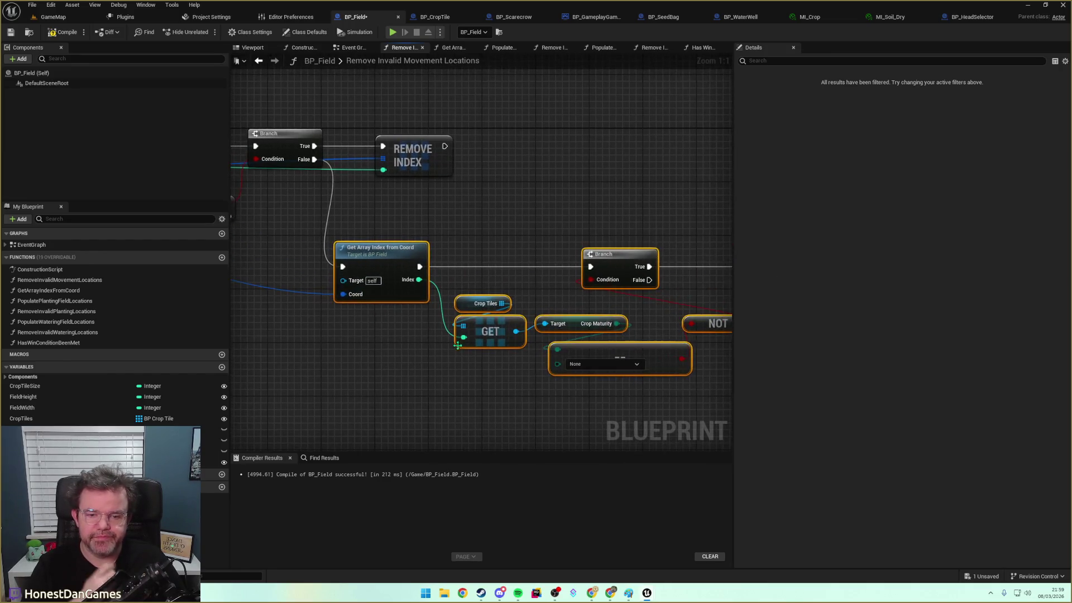
left_click_drag(474, 314, 395, 297)
left_click_drag(468, 333, 395, 355)
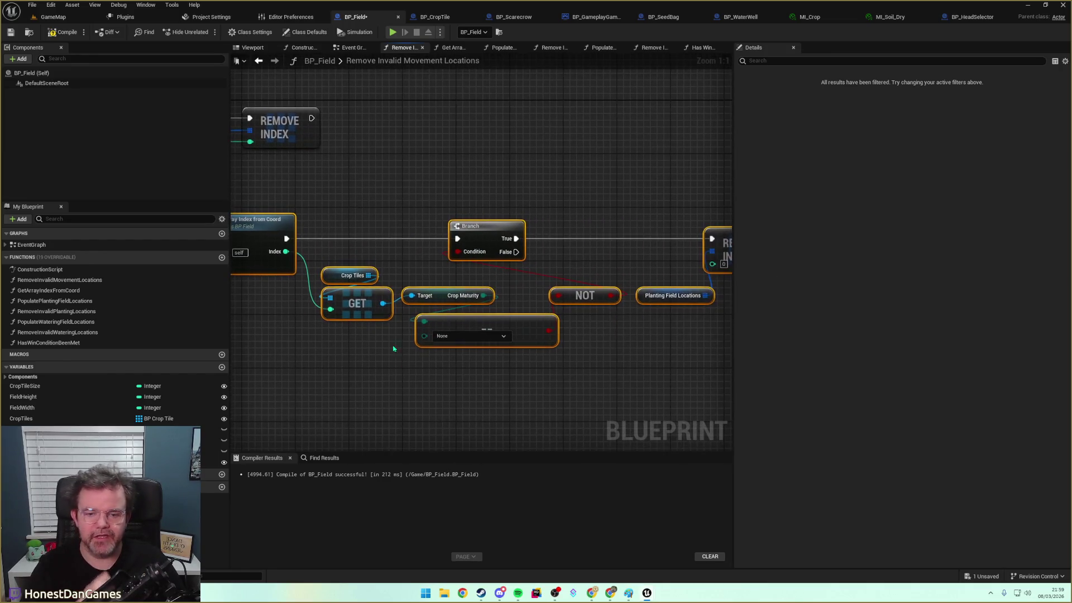
left_click(383, 352)
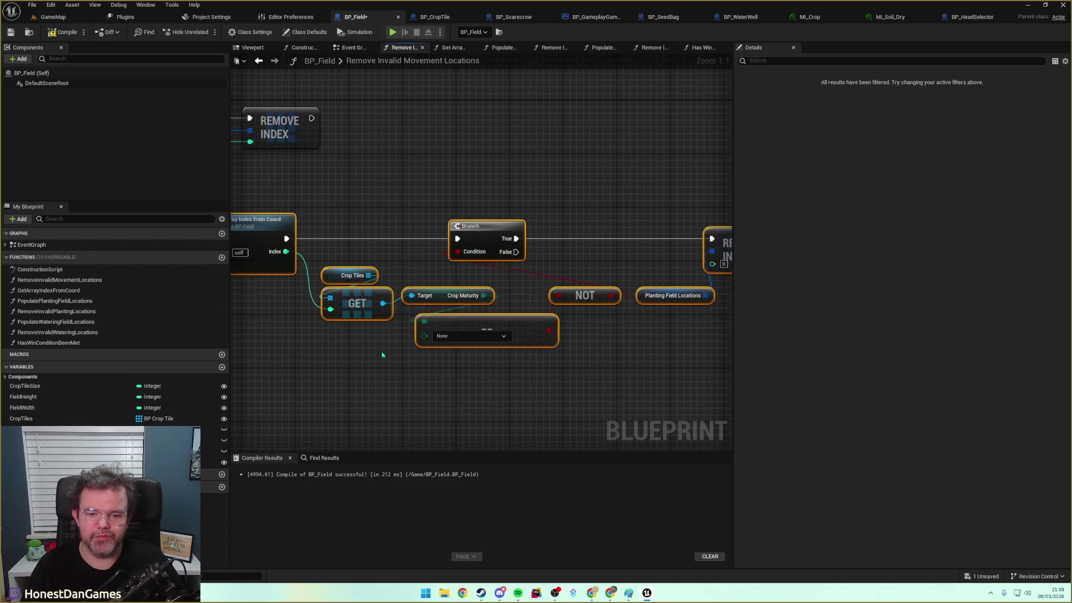
Set the first == comparison to Mature and attach an OR node to its result
left_click(460, 334)
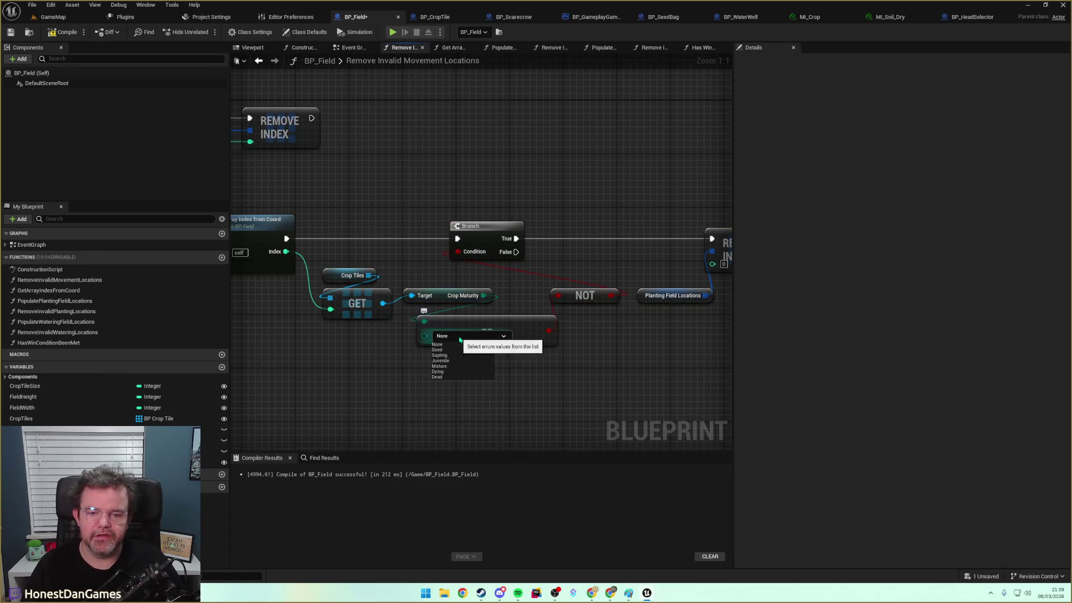
left_click(439, 366)
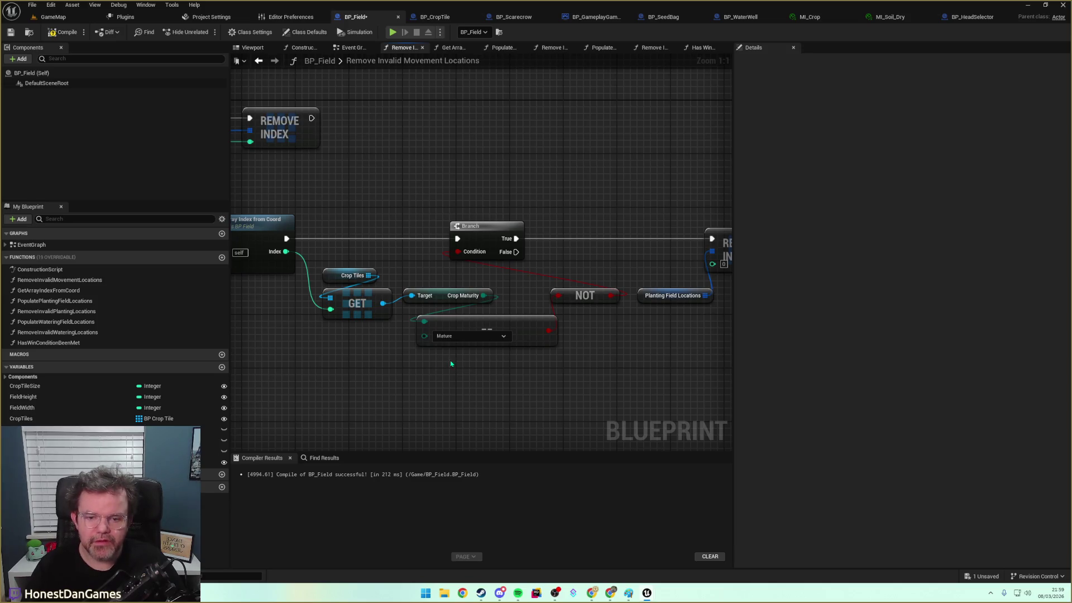
mouse_move(549, 331)
left_mouse_down()
mouse_move(566, 353)
mouse_move(567, 341)
mouse_move(565, 362)
left_mouse_up()
type("or")
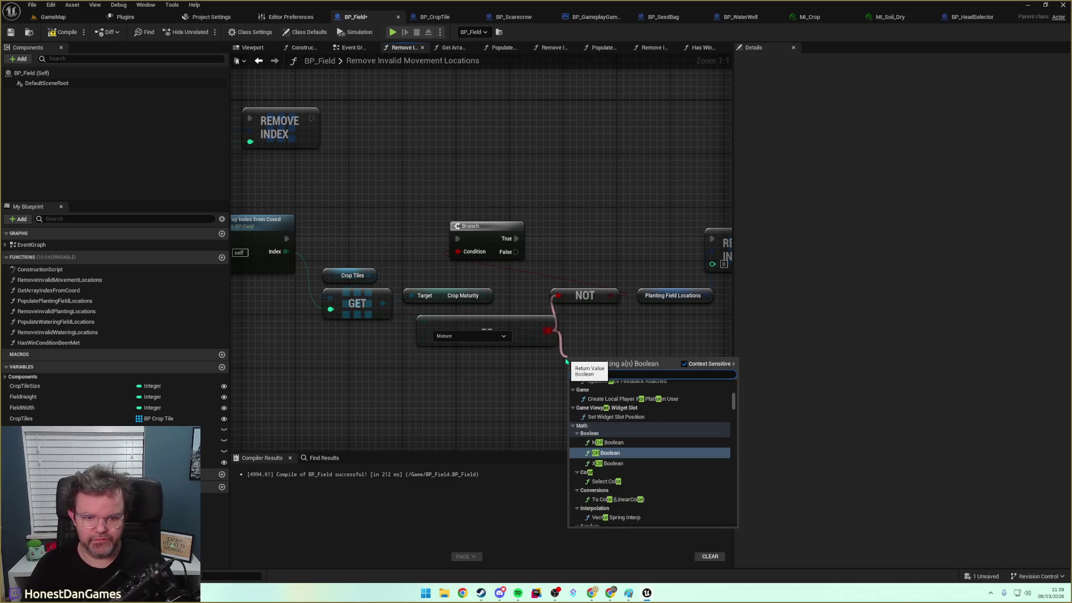
key("Return")
Duplicate the comparison and set the second one to Dying
left_click_drag(462, 311, 419, 330)
key("ctrl+c")
key("ctrl+v")
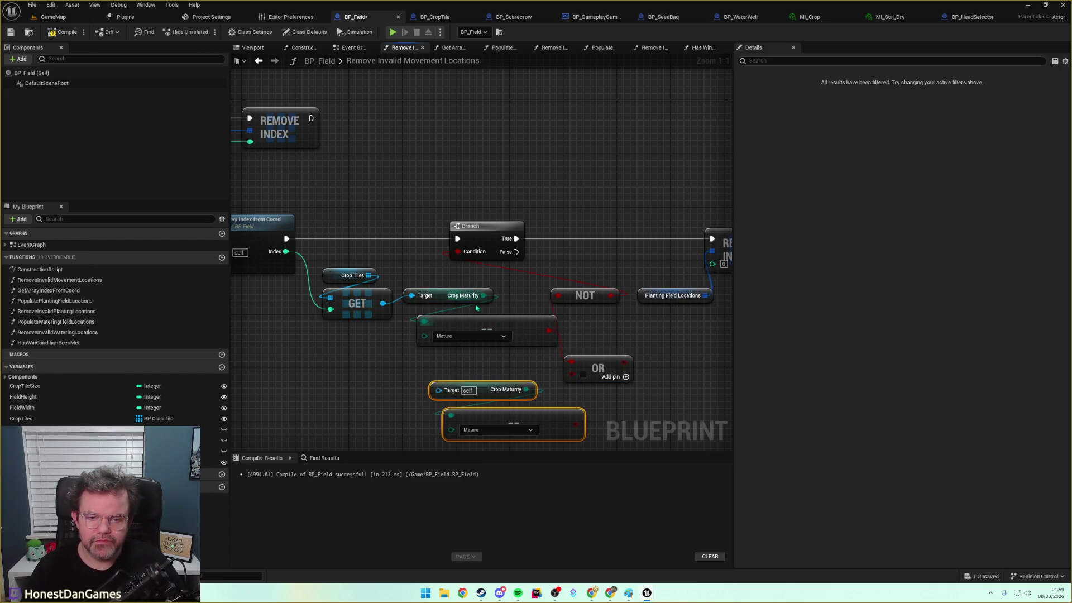
mouse_move(469, 303)
left_mouse_down()
mouse_move(367, 357)
mouse_move(374, 343)
mouse_move(413, 363)
mouse_move(453, 424)
mouse_move(462, 382)
left_mouse_up()
left_click(493, 391)
key("Delete")
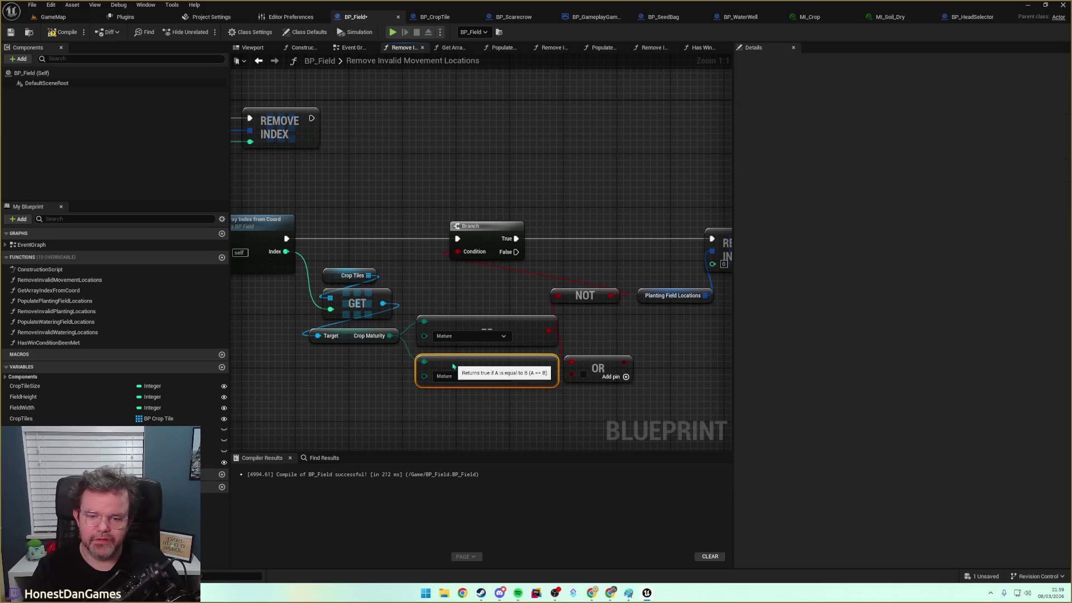
left_click(469, 376)
left_click(439, 412)
left_click(407, 376)
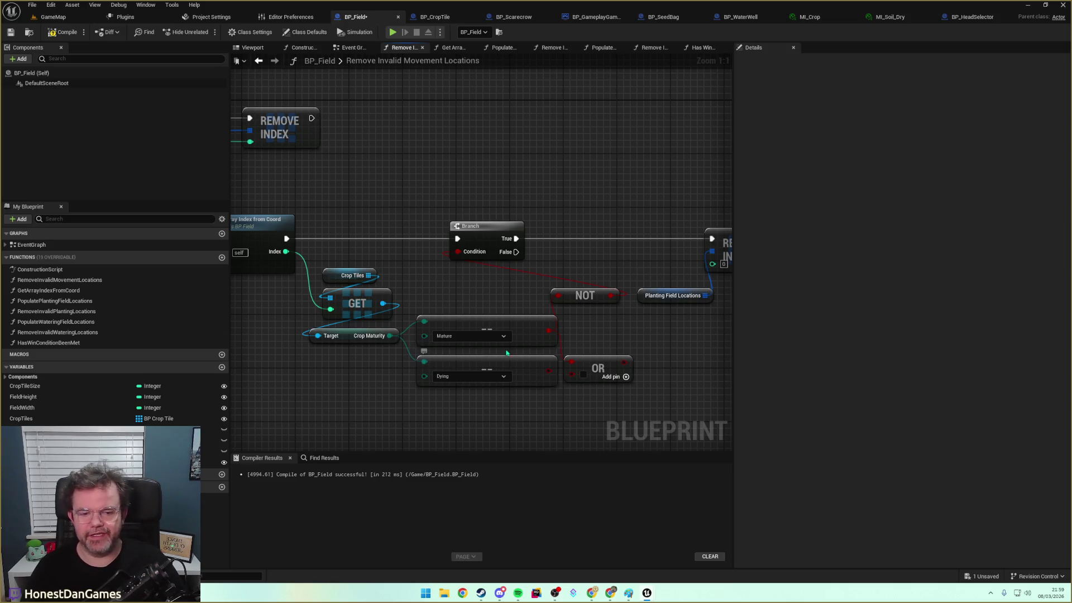
Add a third comparison fed by Crop Maturity and set it to Dead
left_click(478, 362)
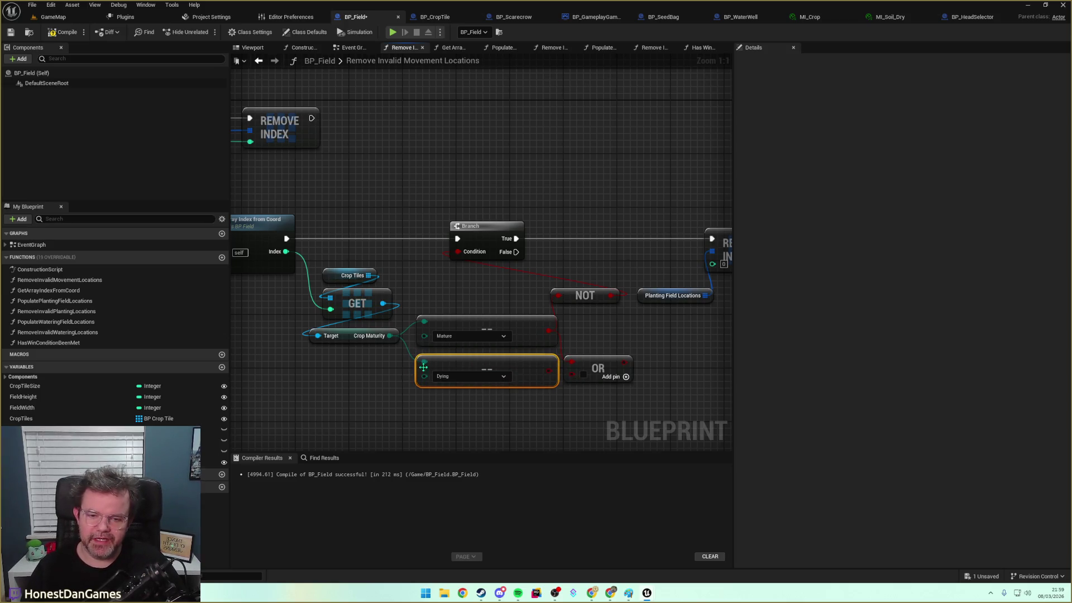
key("ctrl+c")
key("ctrl+v")
key("Delete")
left_click(427, 362)
key("ctrl+v")
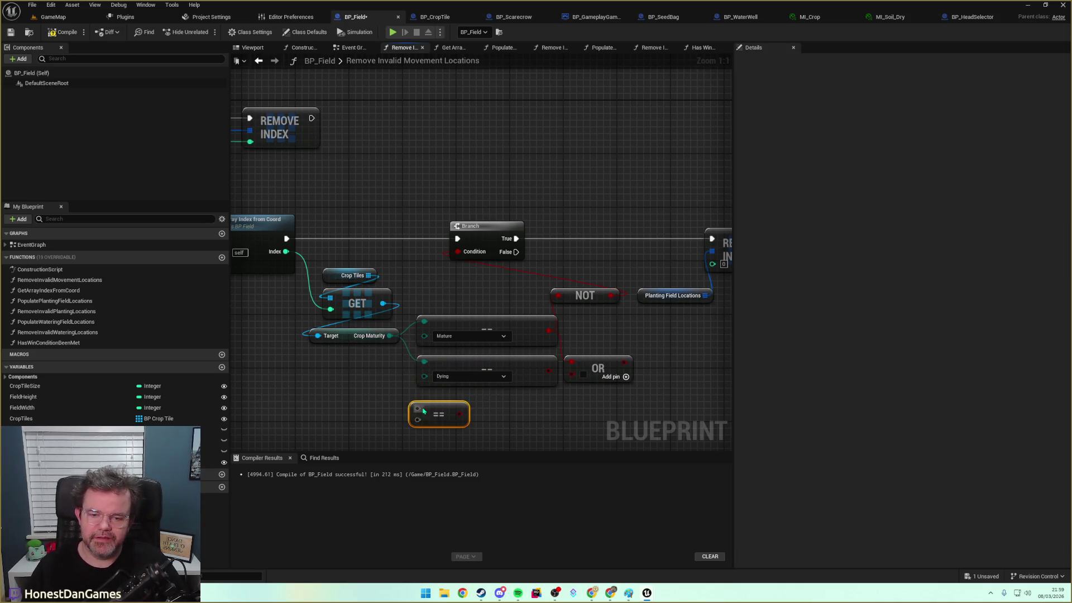
mouse_move(389, 335)
left_mouse_down()
mouse_move(455, 414)
mouse_move(467, 404)
left_mouse_up()
left_click(469, 423)
left_click(468, 467)
Add a third OR input for the Dead result and feed the OR into NOT
left_click_drag(549, 370, 570, 374)
left_click(626, 376)
left_click_drag(550, 412, 579, 387)
left_click_drag(617, 356, 591, 353)
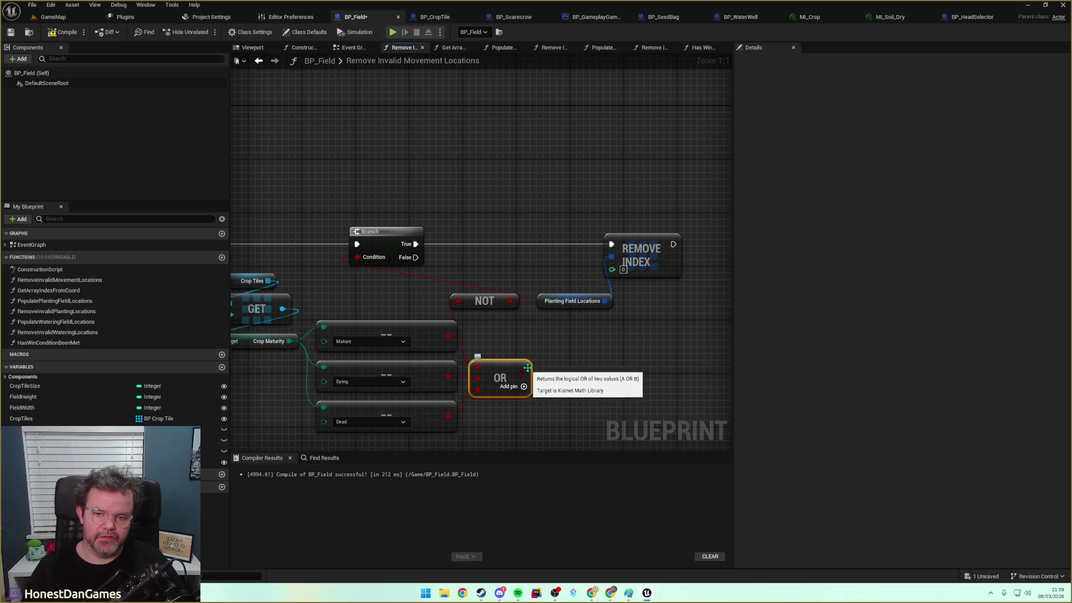
mouse_move(525, 371)
left_mouse_down()
mouse_move(544, 375)
mouse_move(458, 301)
mouse_move(461, 287)
mouse_move(381, 287)
left_mouse_up()
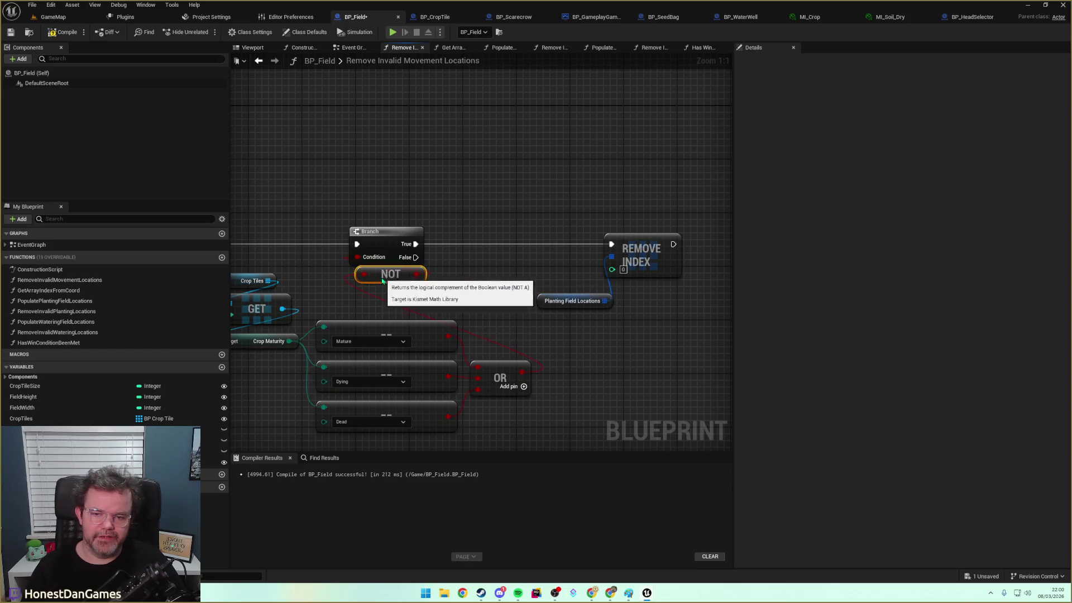
Delete the NOT node and wire the Branch's False output to Remove Index
left_click_drag(492, 323, 545, 312)
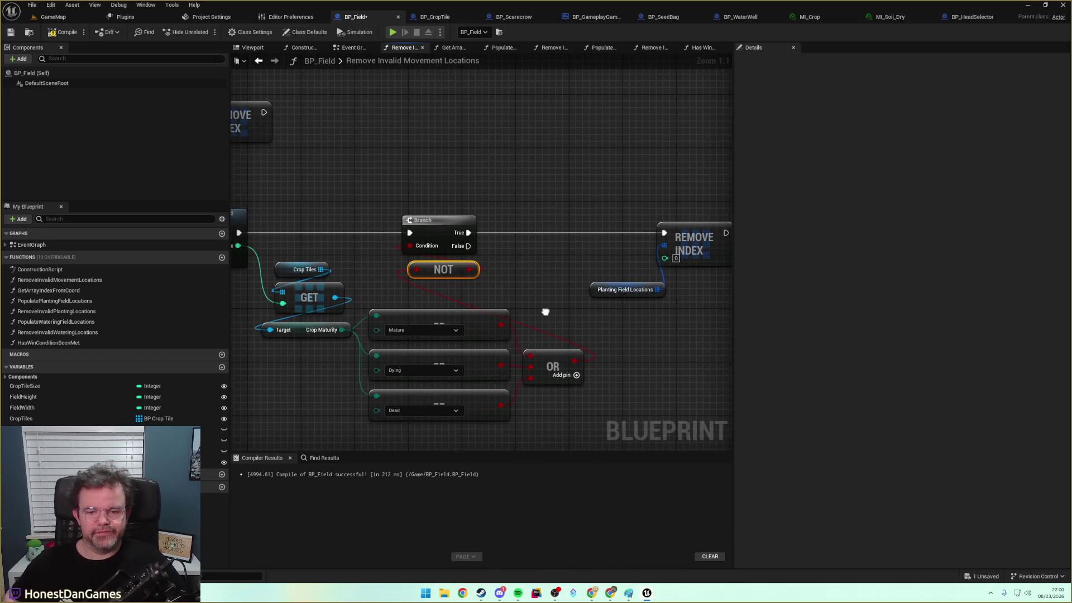
mouse_move(452, 271)
left_mouse_down()
mouse_move(576, 320)
mouse_move(563, 338)
mouse_move(598, 371)
mouse_move(420, 246)
left_mouse_up()
key("Delete")
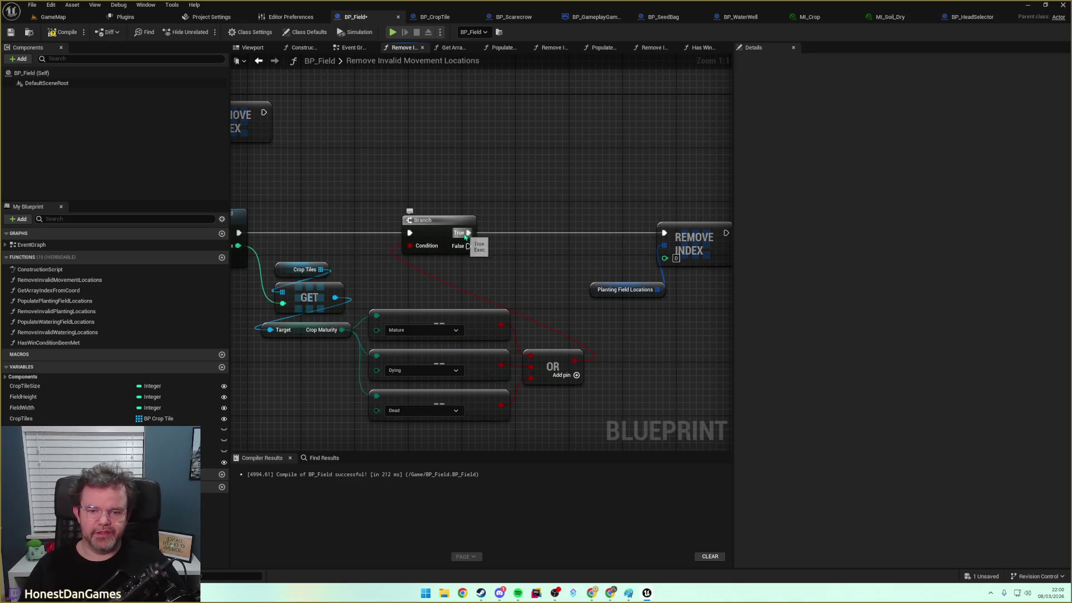
left_click_drag(595, 206, 692, 333)
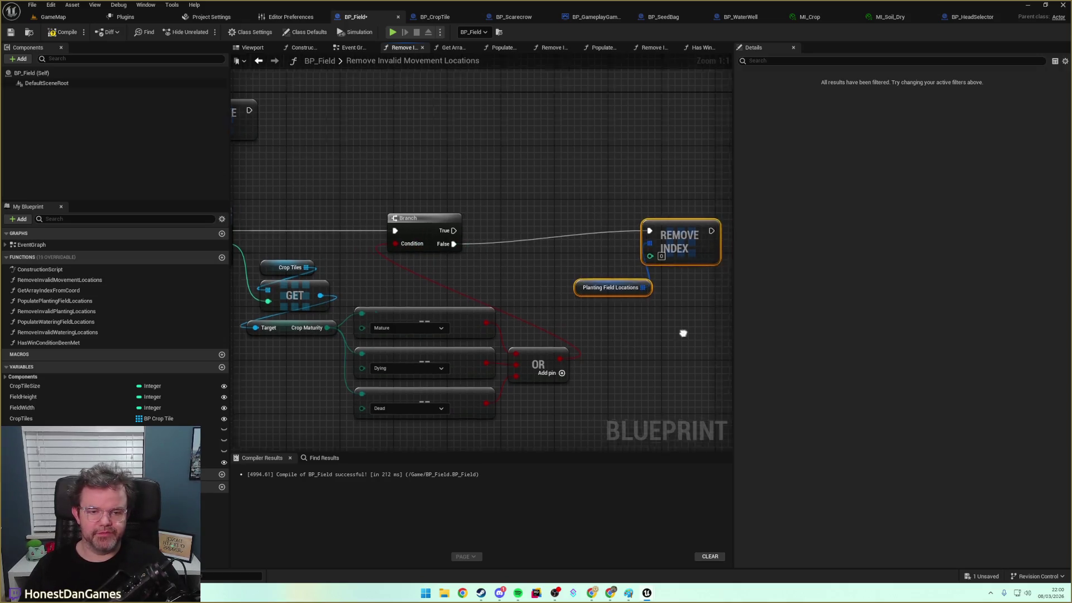
left_click_drag(596, 206, 614, 322)
left_click(502, 235)
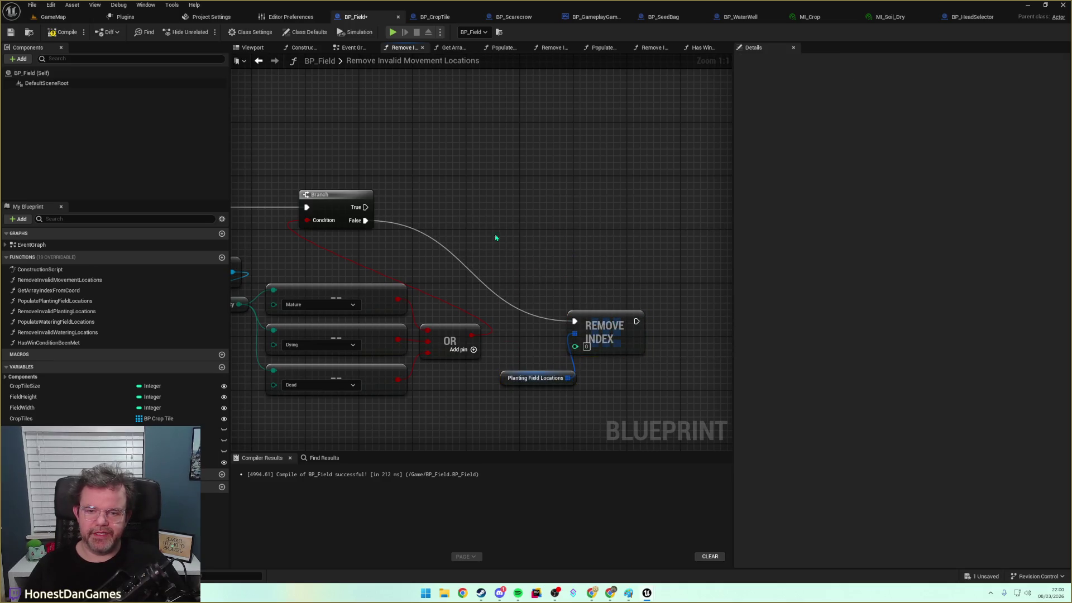
mouse_move(466, 335)
left_mouse_down()
mouse_move(486, 303)
mouse_move(612, 311)
left_mouse_up()
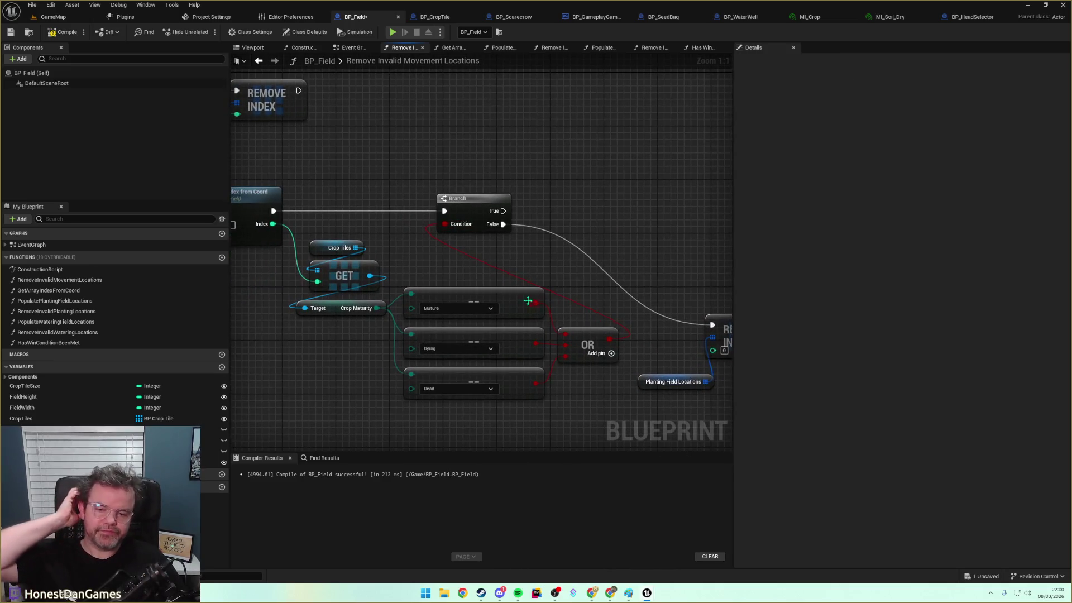
Compile and save BP_Field, then switch to the GameMap level
left_click(47, 32)
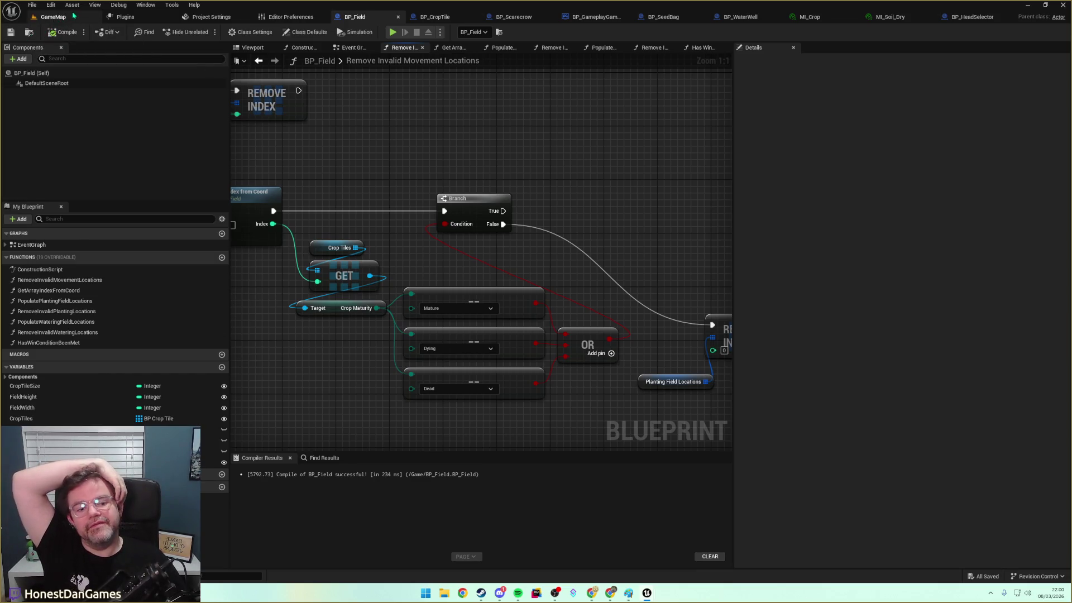
mouse_move(538, 195)
left_mouse_down()
mouse_move(366, 150)
mouse_move(406, 132)
left_mouse_up()
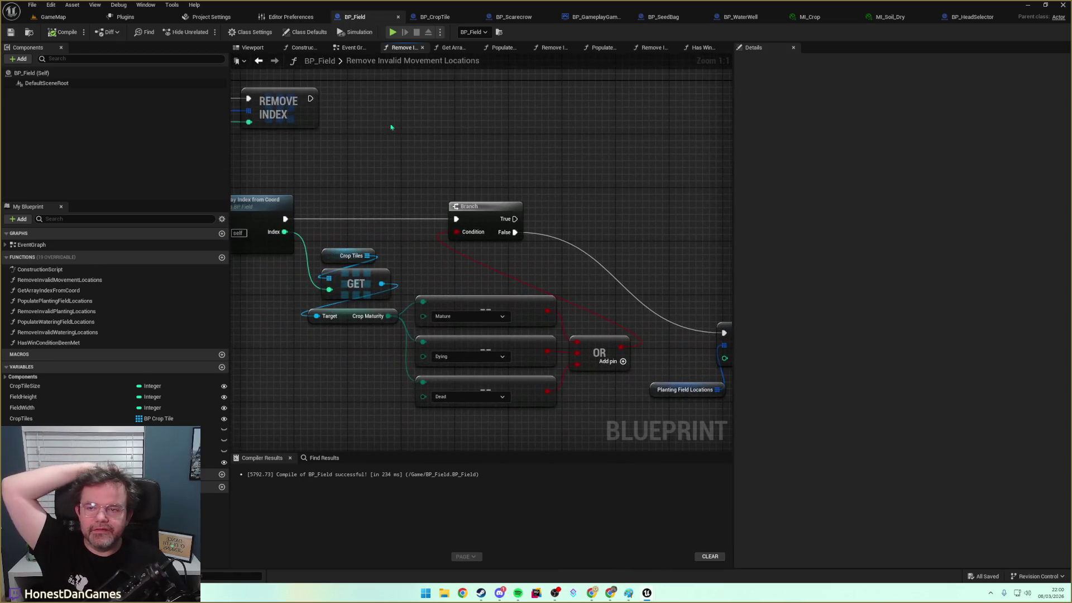
left_click(51, 17)
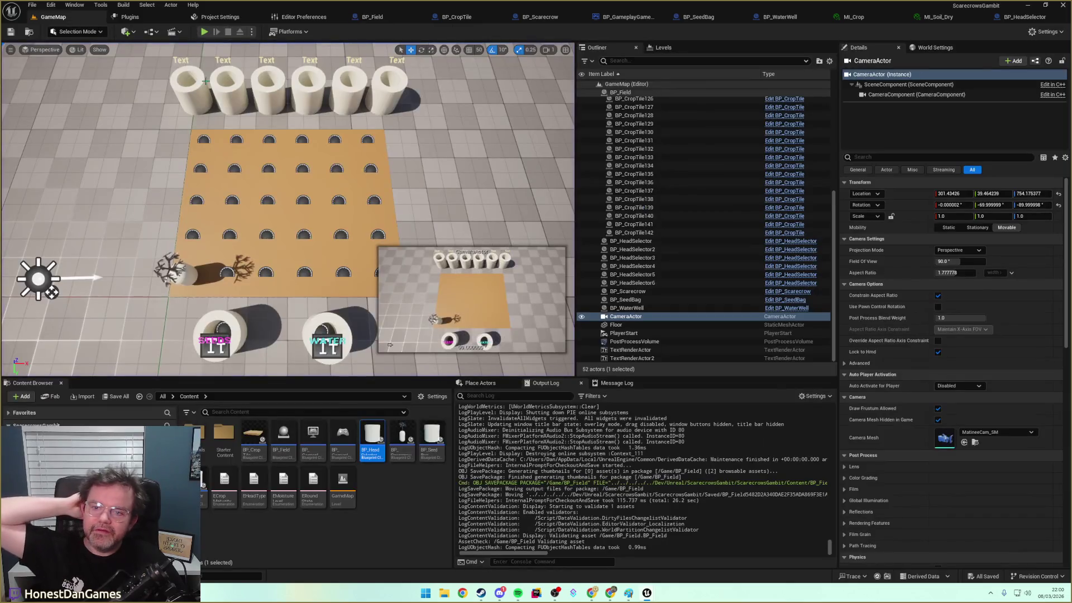
Start Play, plant seeds on three field tiles, and water the bottom-right crop from the well
left_click(205, 34)
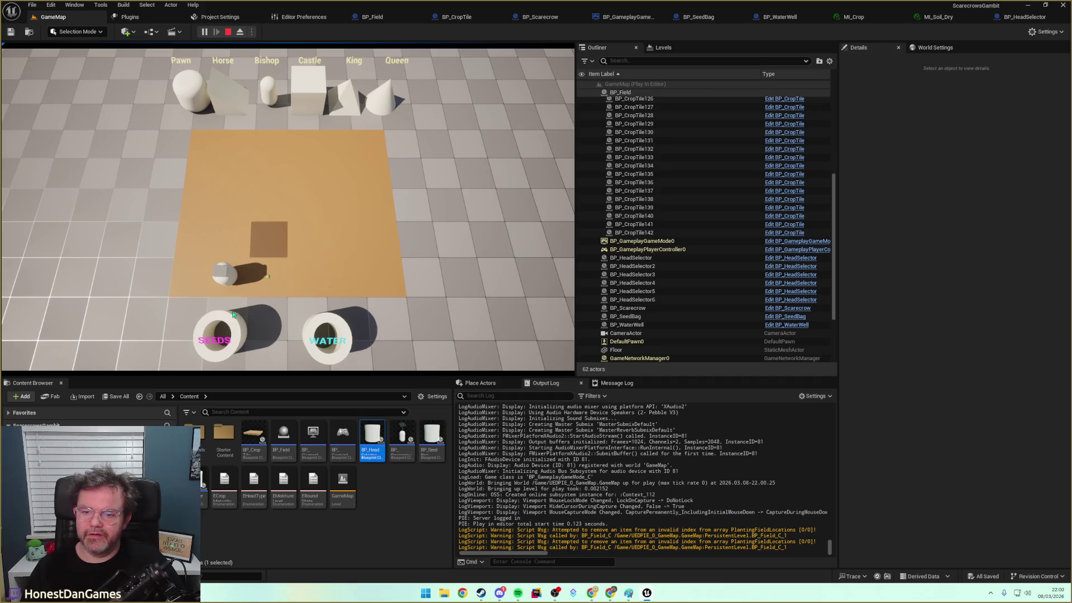
left_click(287, 290)
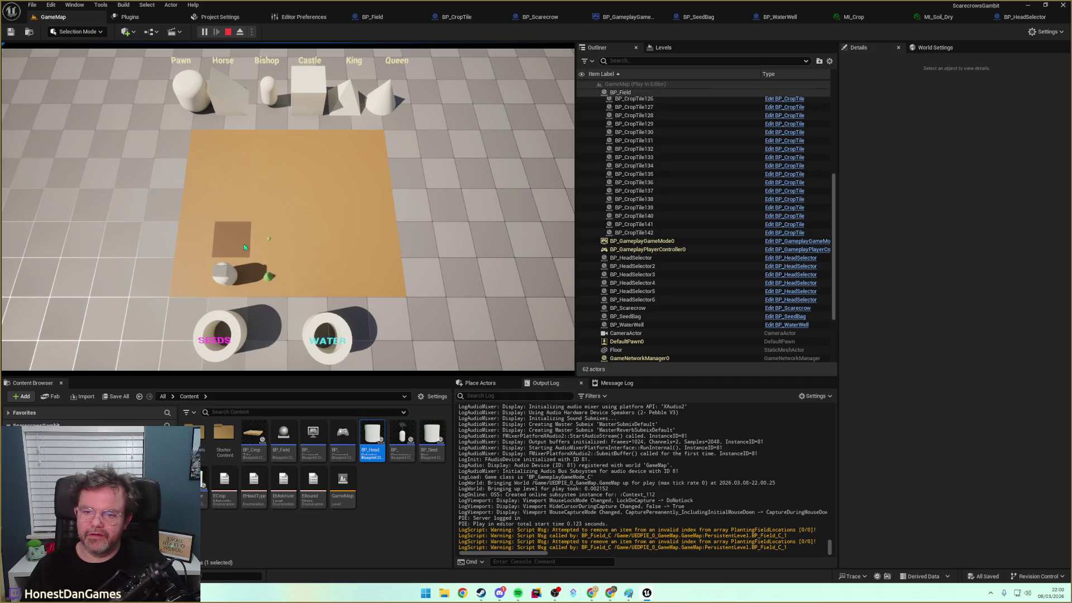
left_click(232, 320)
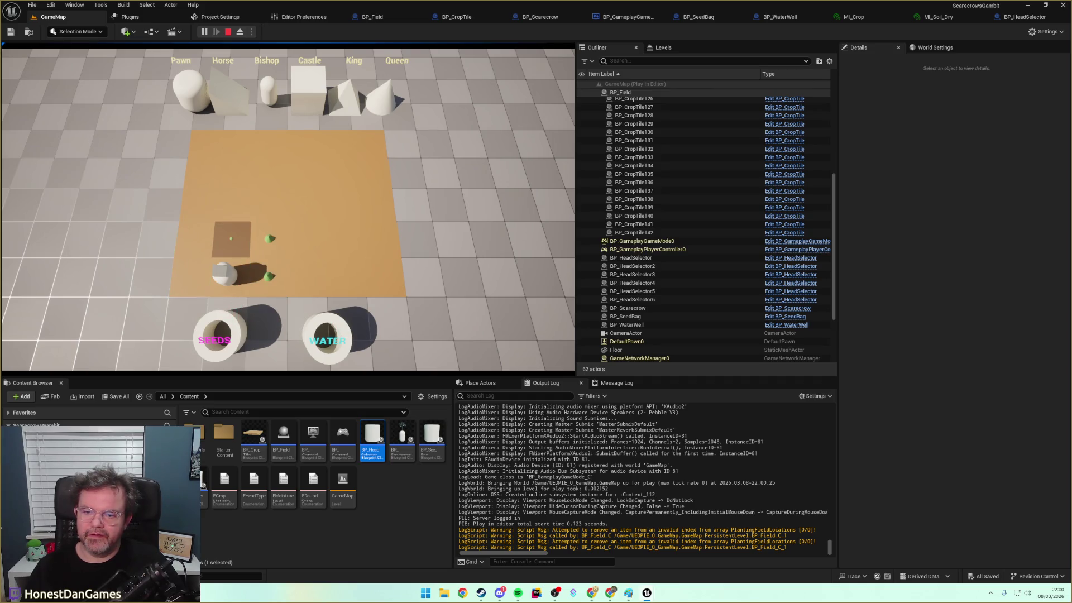
left_click(231, 239)
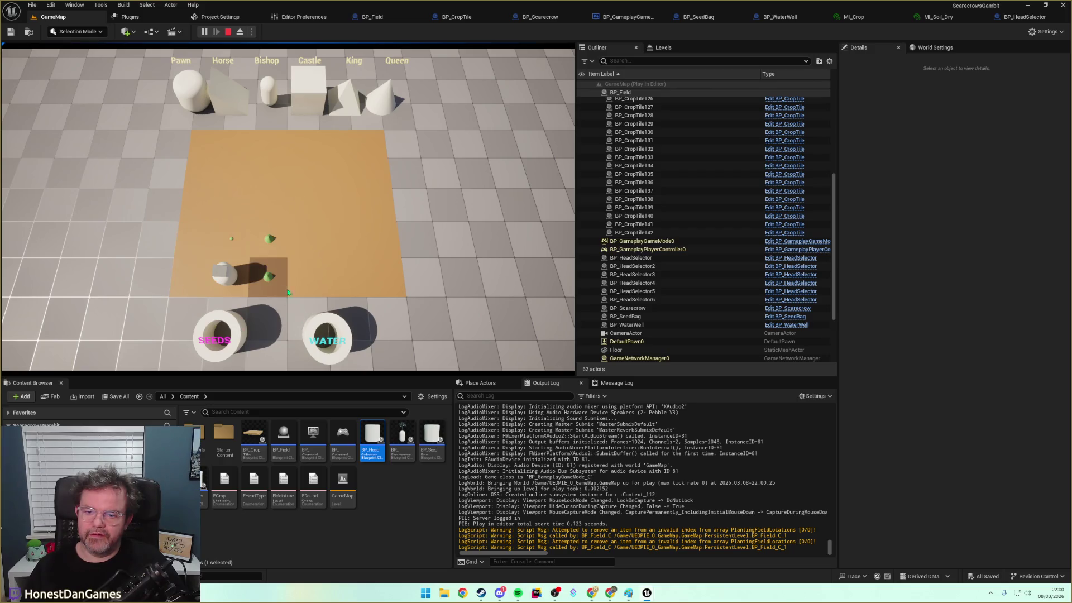
left_click(320, 316)
left_click(277, 294)
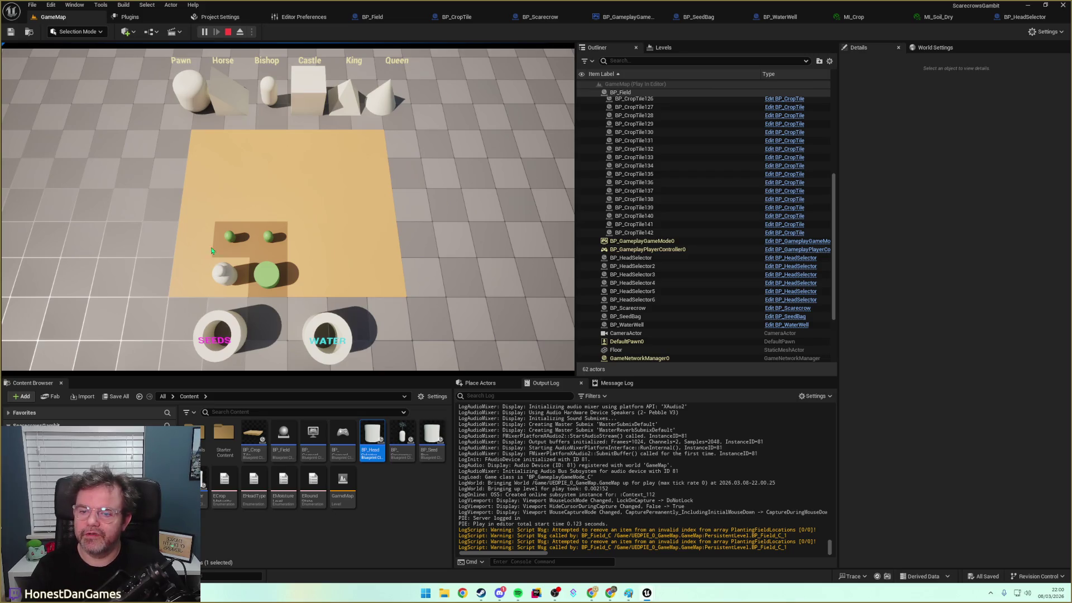
Move the white piece to the bottom-right tile, then the right tile, and return to BP_Field
left_click(236, 285)
left_click(277, 292)
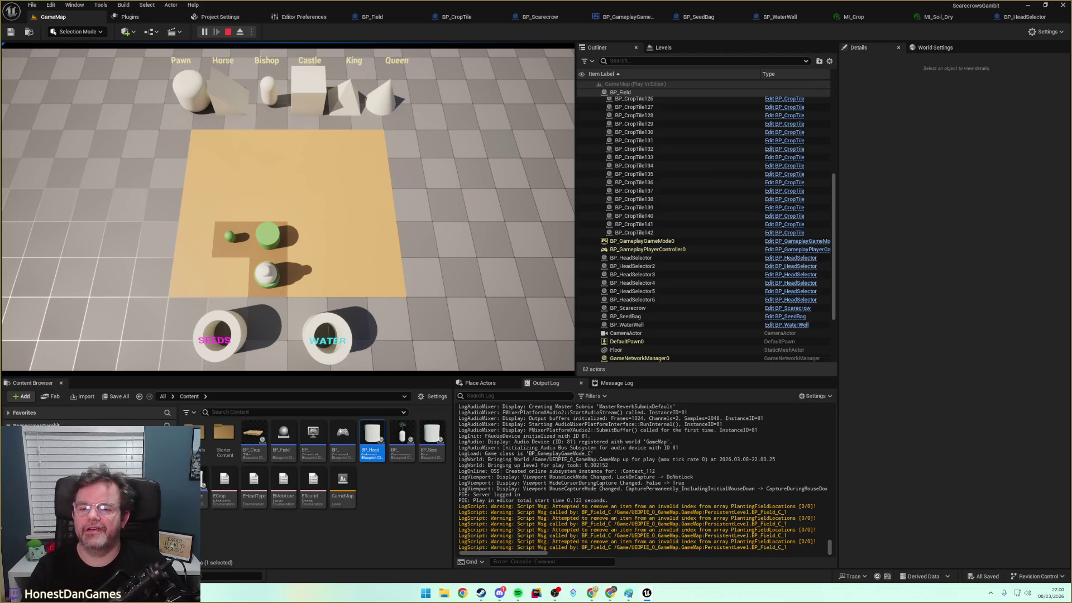
left_click(261, 282)
left_click(309, 283)
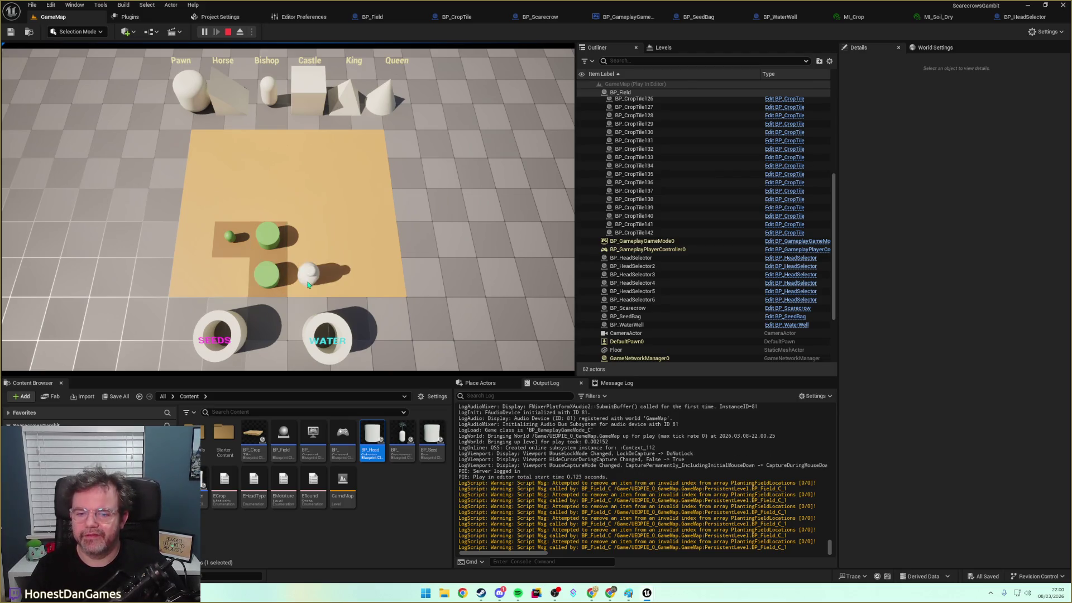
left_click(369, 17)
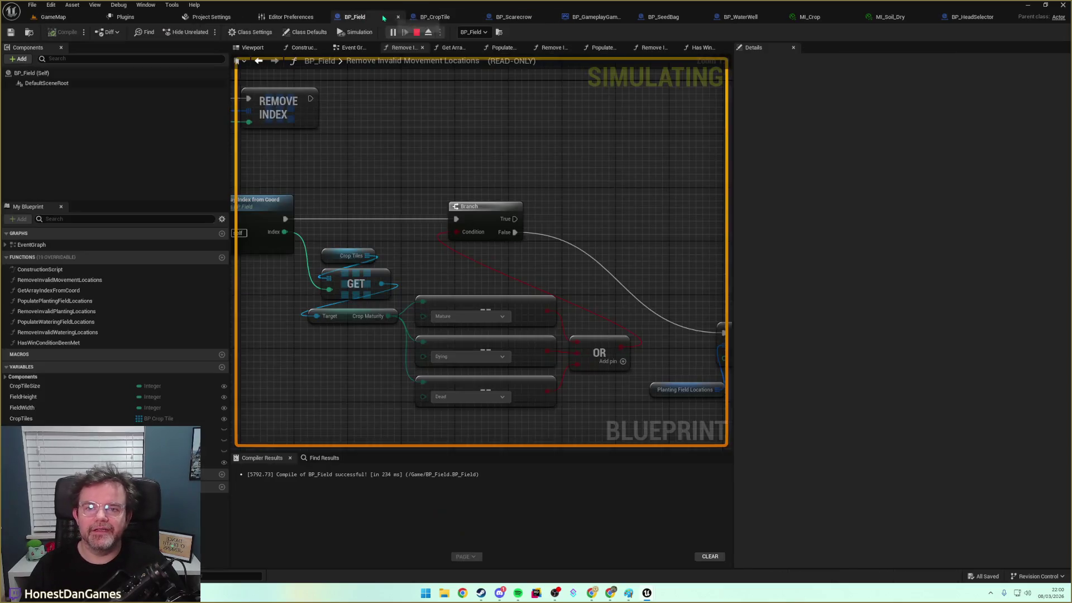
Stop the game and move Remove Index with Planting Field Locations onto the Branch's True path
mouse_move(568, 164)
left_mouse_down()
mouse_move(648, 182)
mouse_move(711, 241)
left_mouse_up()
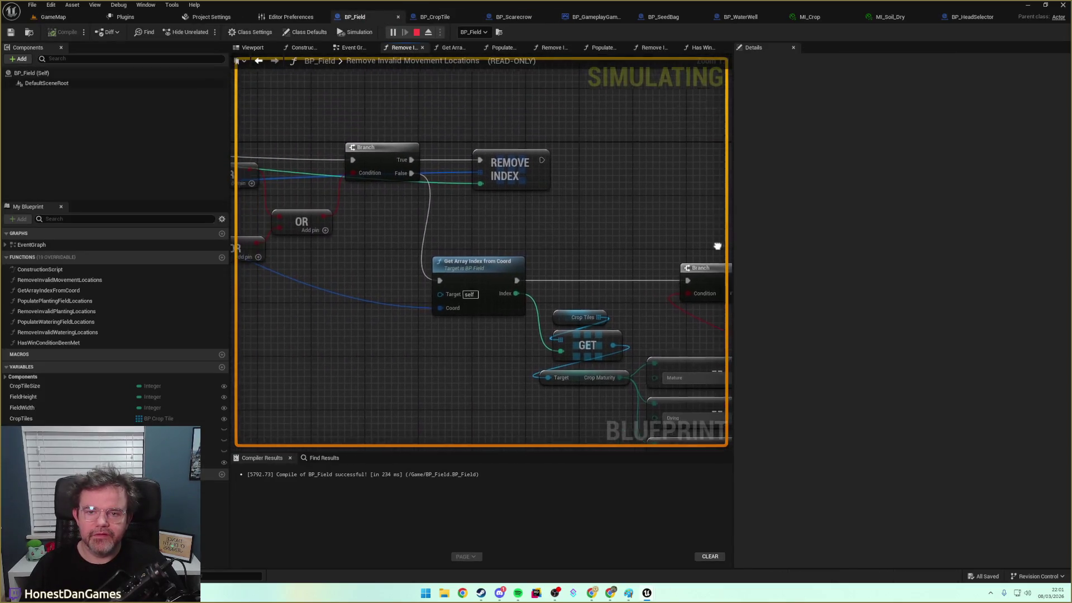
mouse_move(526, 222)
left_mouse_down()
mouse_move(380, 193)
mouse_move(443, 185)
mouse_move(430, 203)
mouse_move(421, 192)
left_mouse_up()
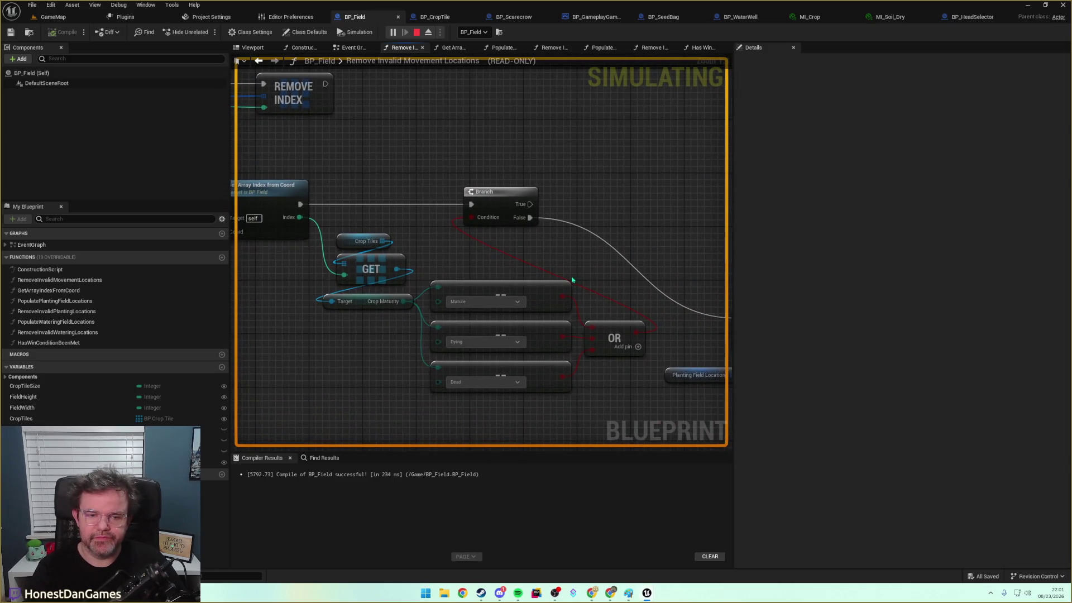
left_click_drag(576, 280, 510, 279)
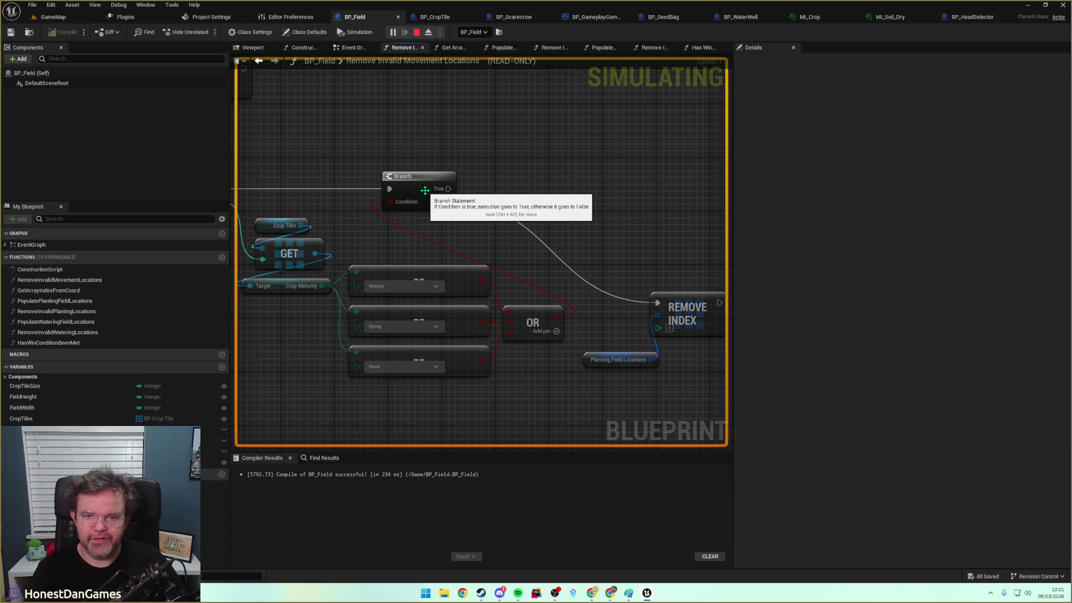
left_click_drag(517, 201, 530, 194)
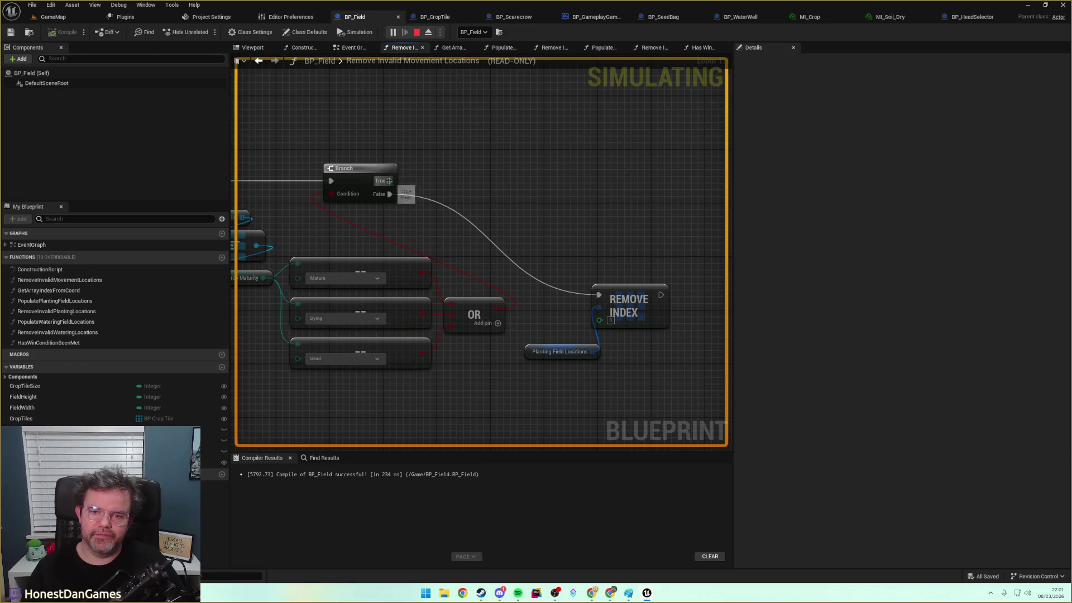
left_click(416, 32)
left_click_drag(390, 194, 389, 181)
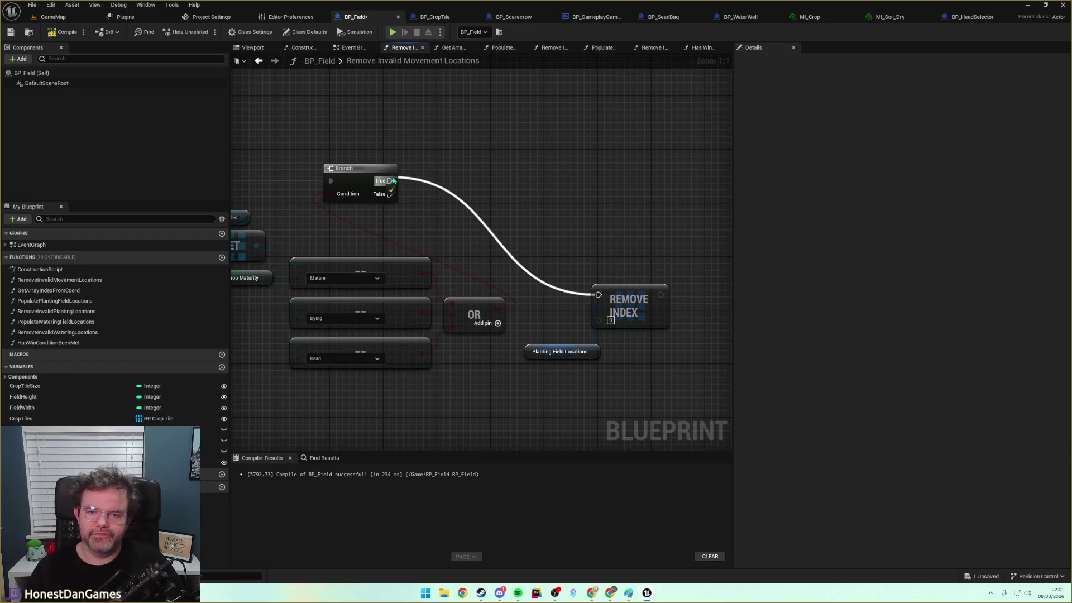
left_click_drag(560, 235, 591, 378)
left_click_drag(636, 300, 616, 187)
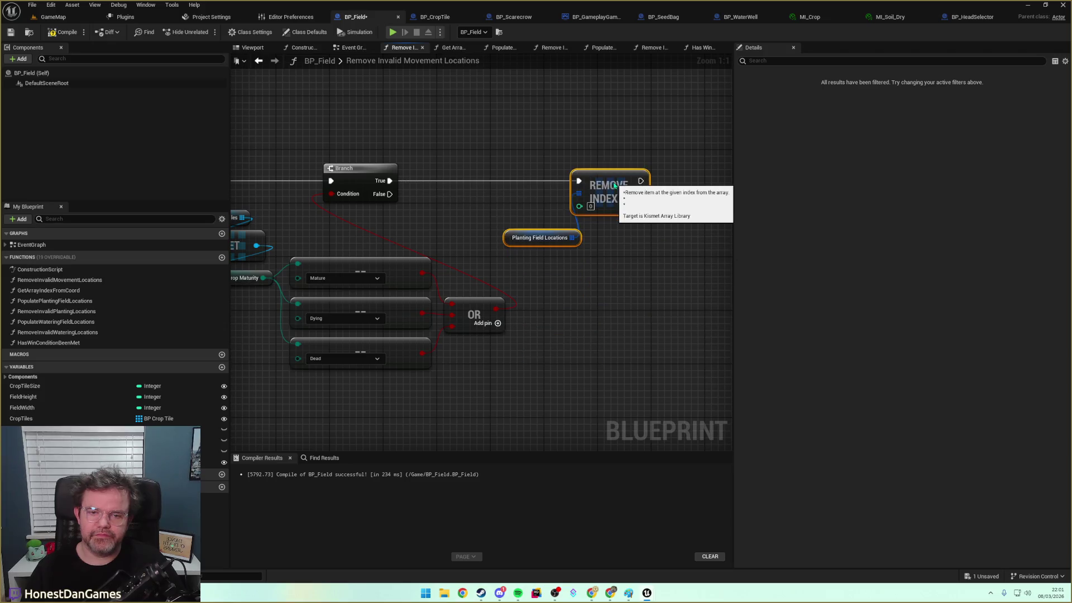
Compile and save BP_Field, then play GameMap again
left_click(63, 32)
left_click(10, 32)
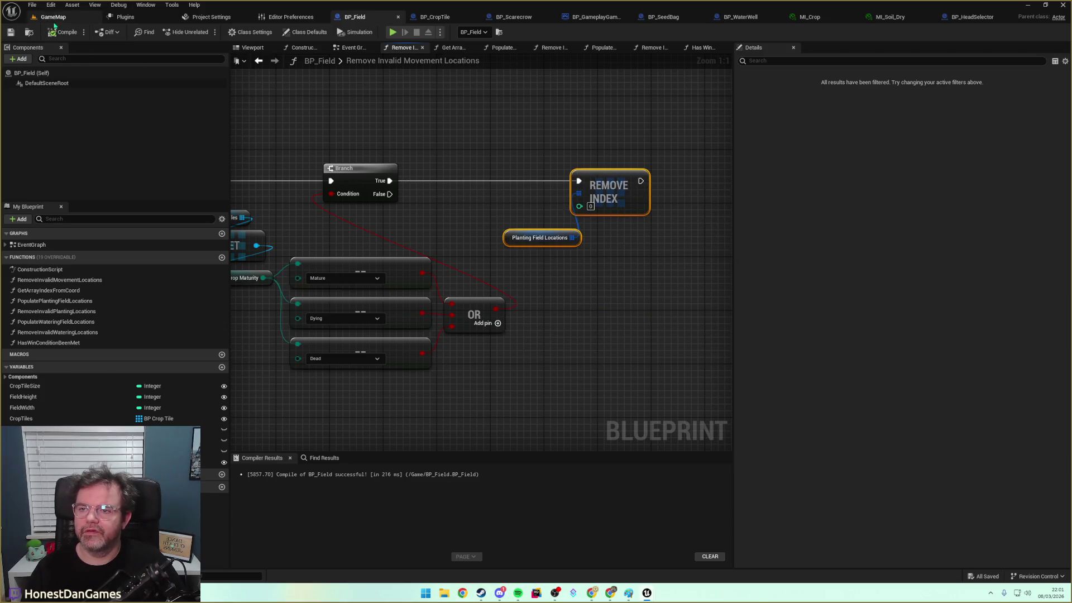
left_click(53, 16)
left_click(204, 32)
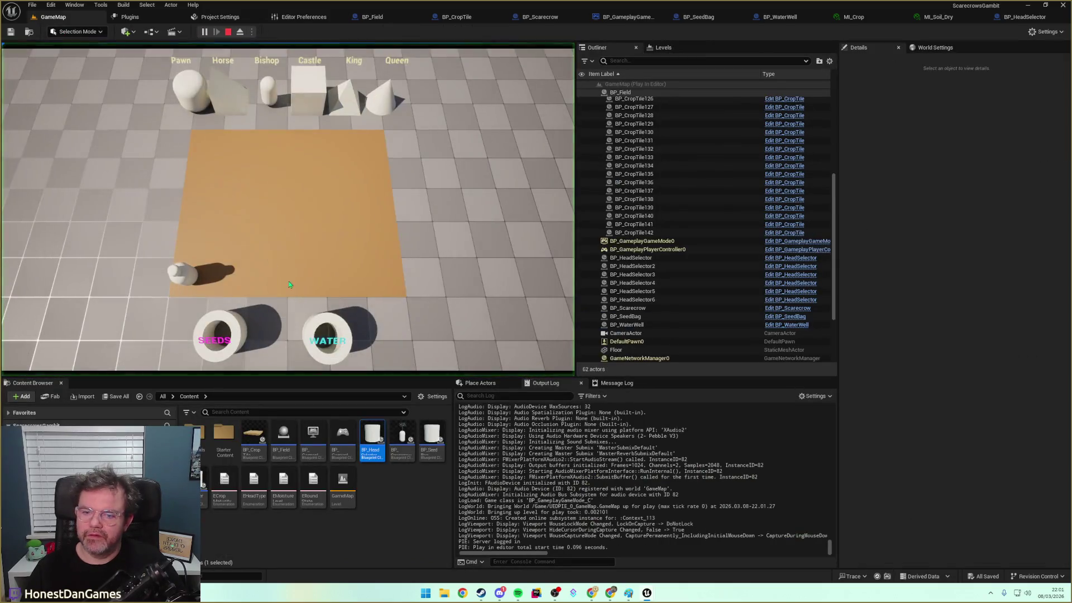
Plant seeds on two tiles, move the scarecrow to a highlighted tile, then return to BP_Field
left_click(232, 239)
left_click(244, 280)
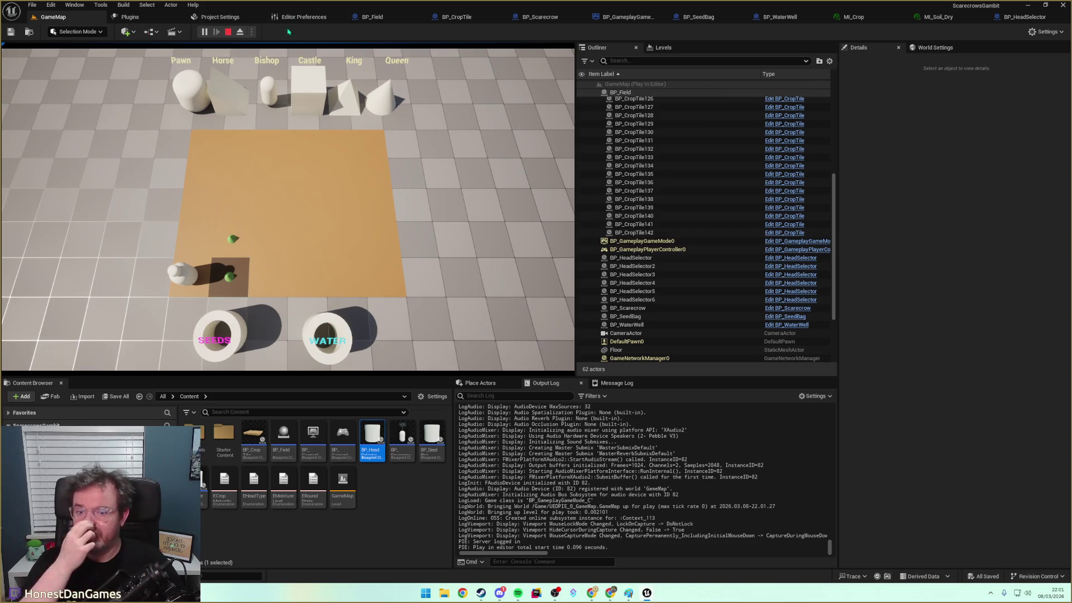
left_click(186, 105)
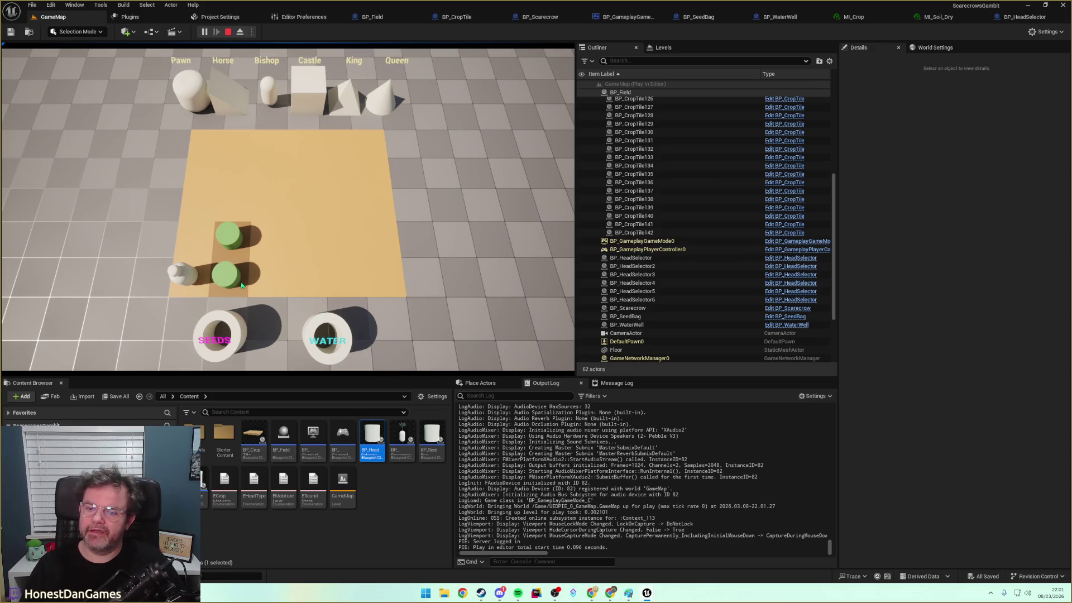
left_click(190, 277)
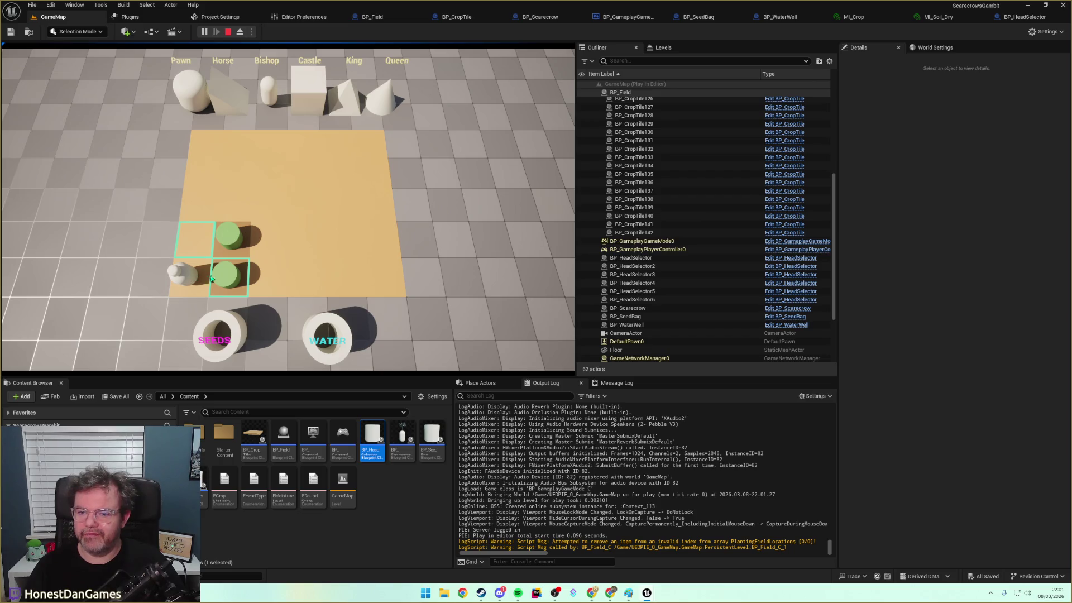
left_click(192, 245)
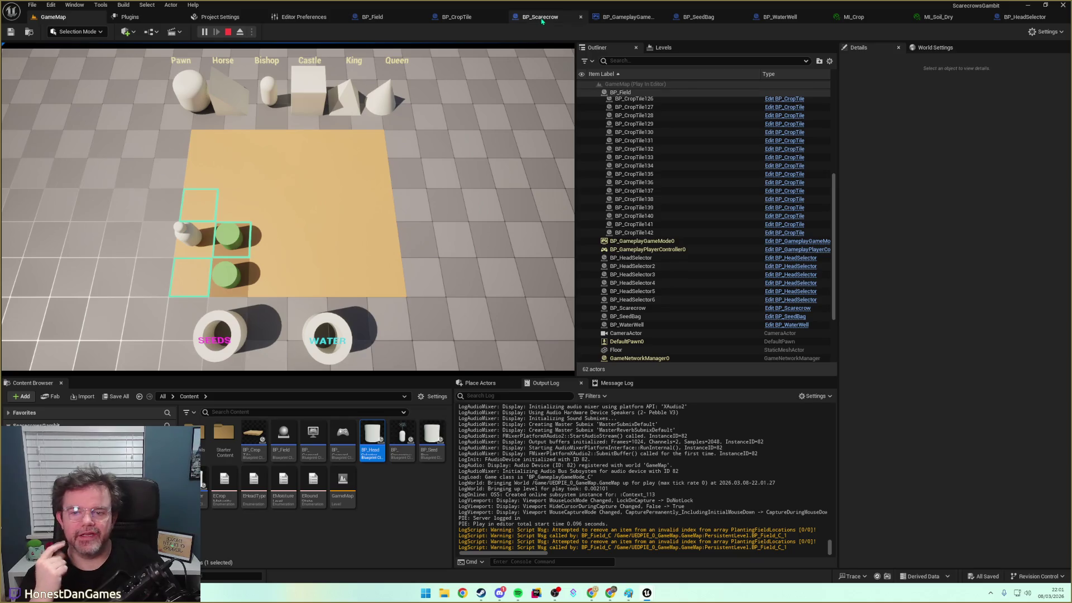
left_click(382, 22)
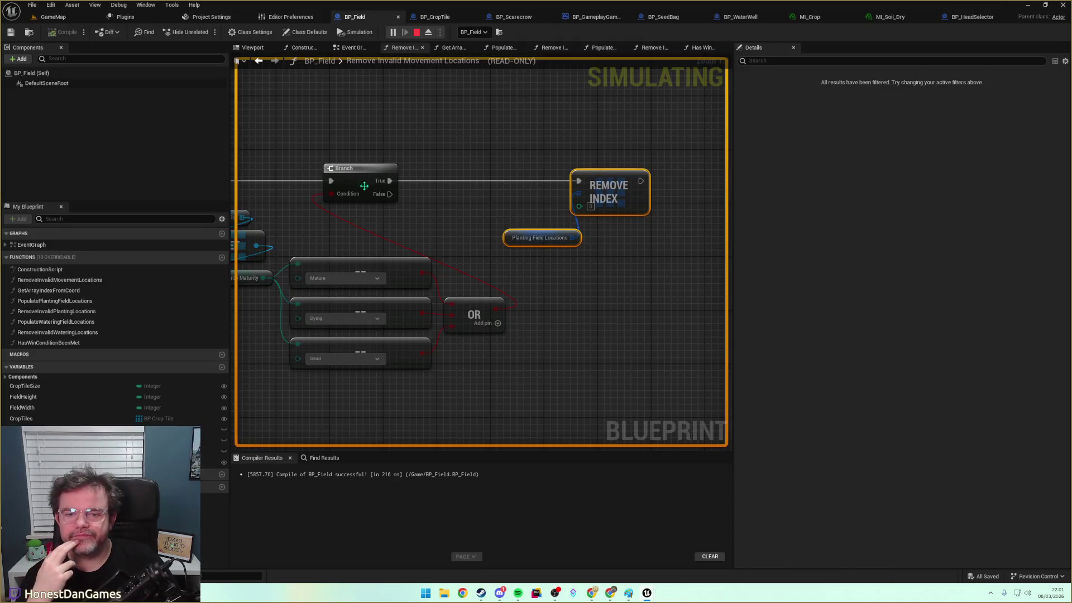
Set an F9 breakpoint on Get Array Index from Coord and move the scarecrow in-game to trigger it
left_click(451, 176)
key("F9")
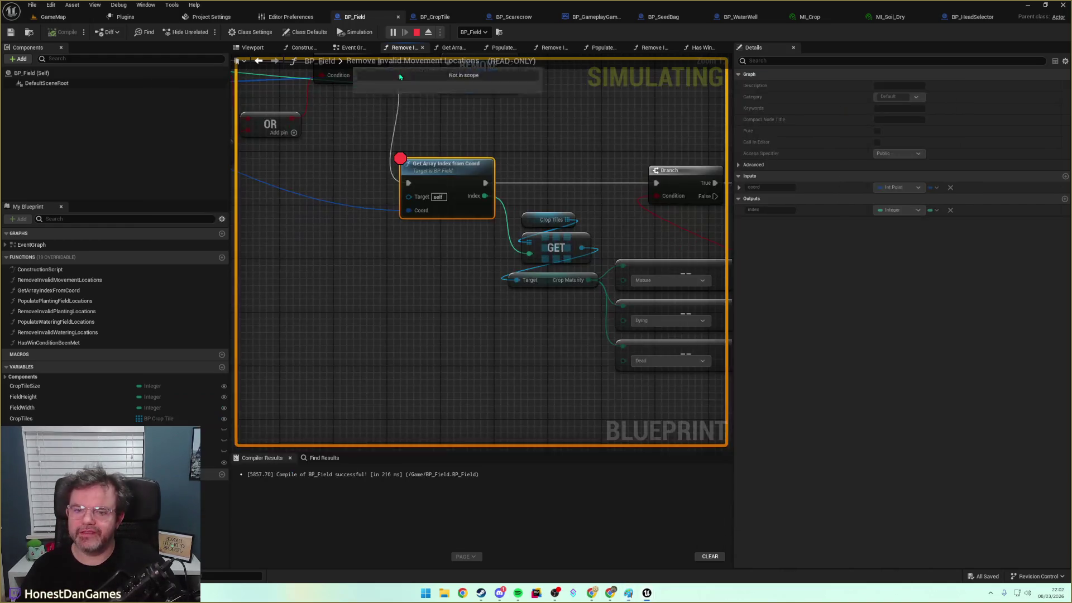
left_click(53, 18)
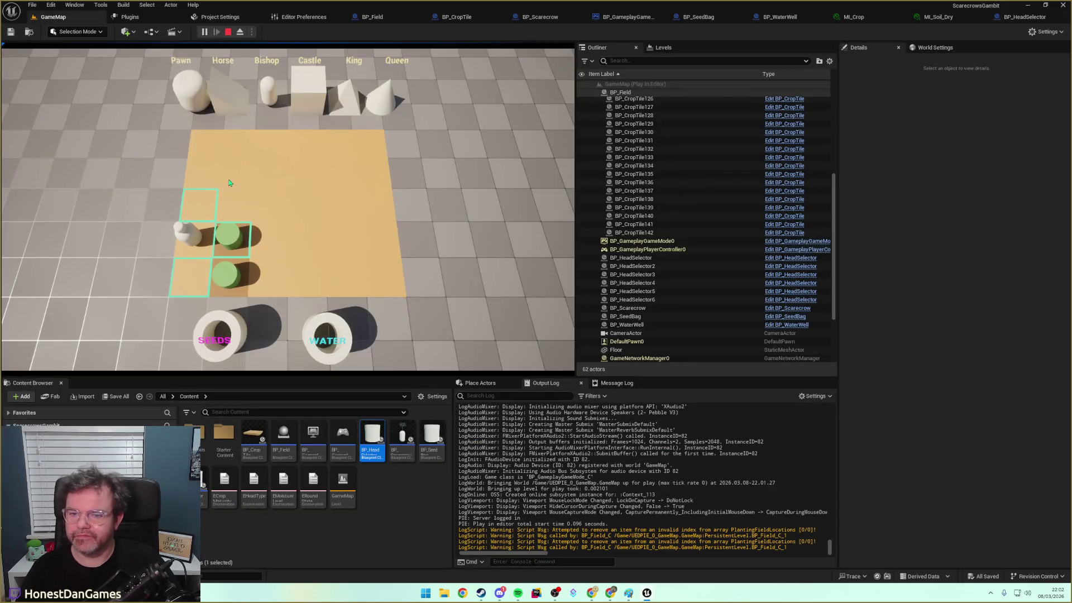
left_click(243, 247)
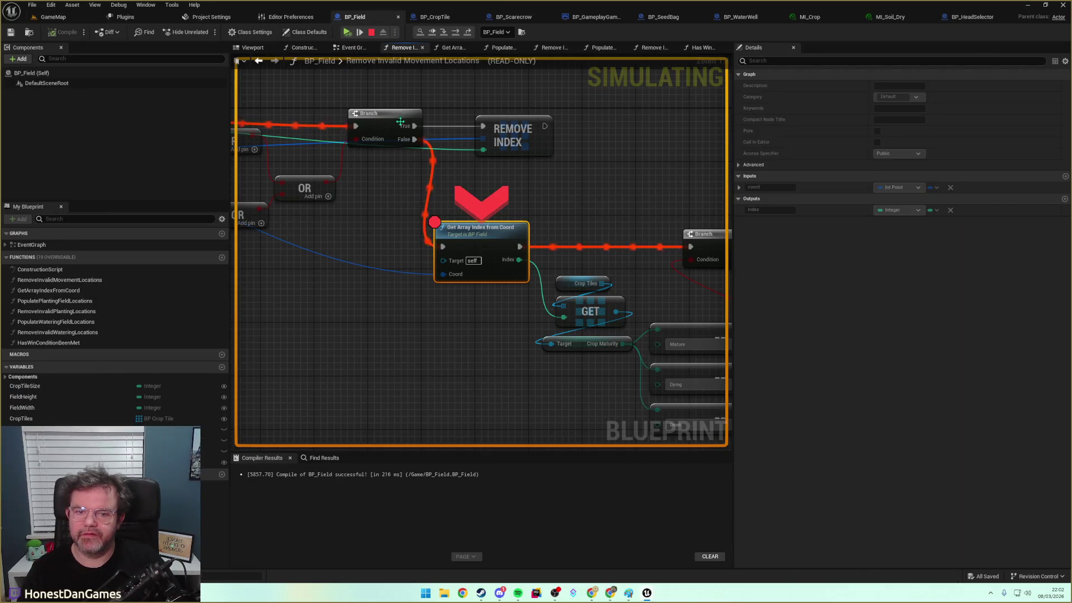
left_click(358, 29)
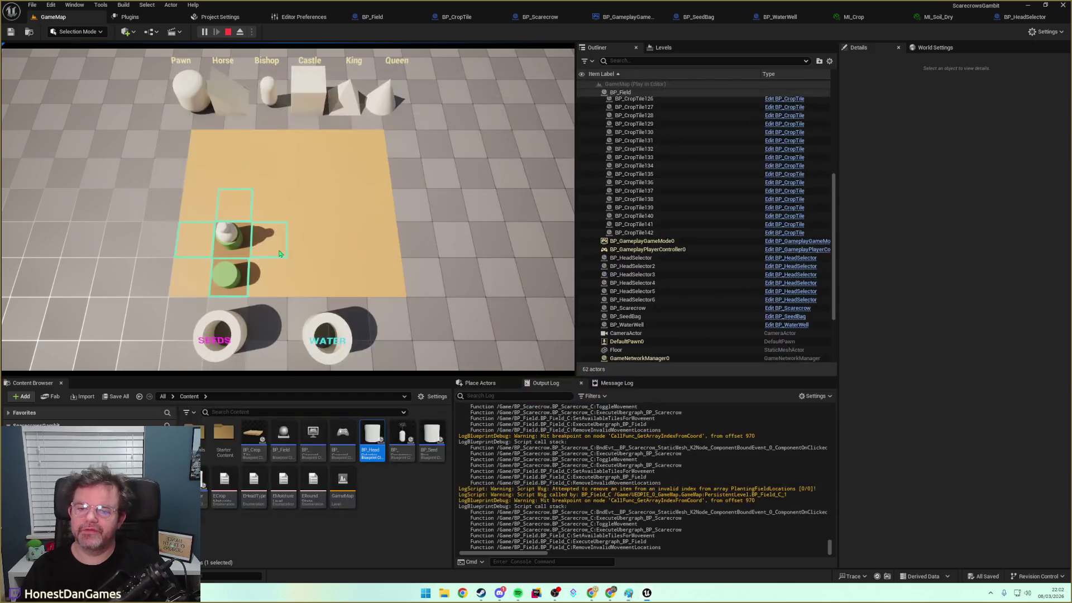
left_click(277, 249)
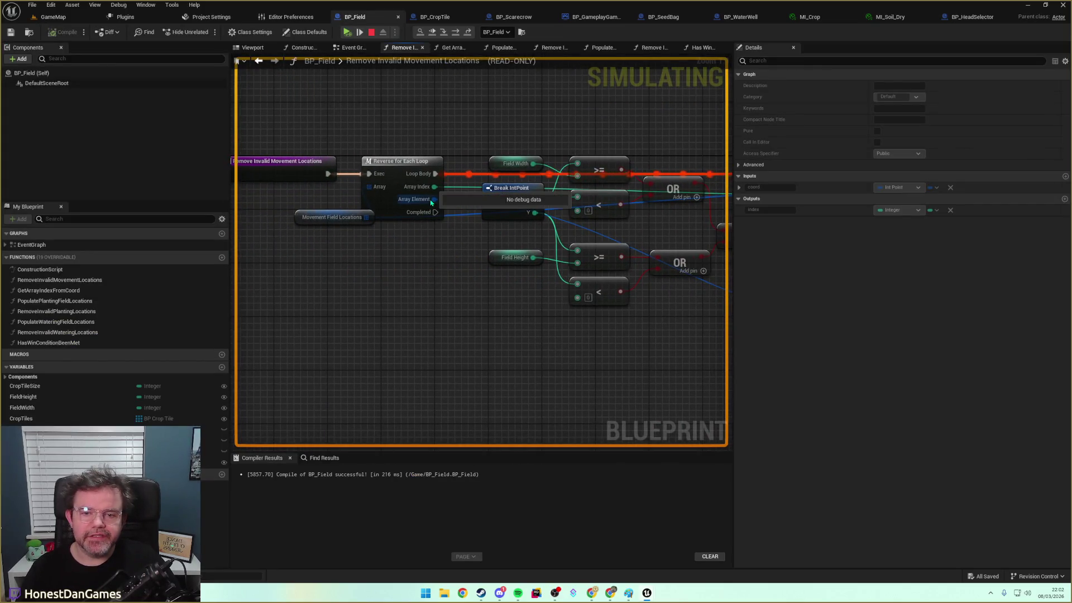
Inspect Movement Field Locations' four coordinates and resume until the breakpoint hits again
left_click(379, 227)
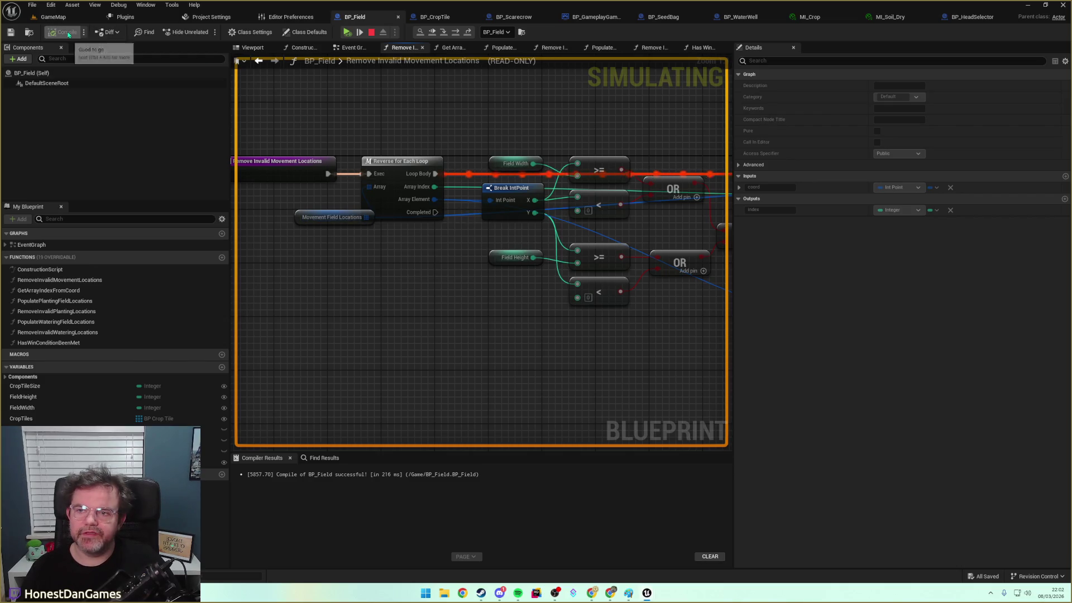
left_click(379, 228)
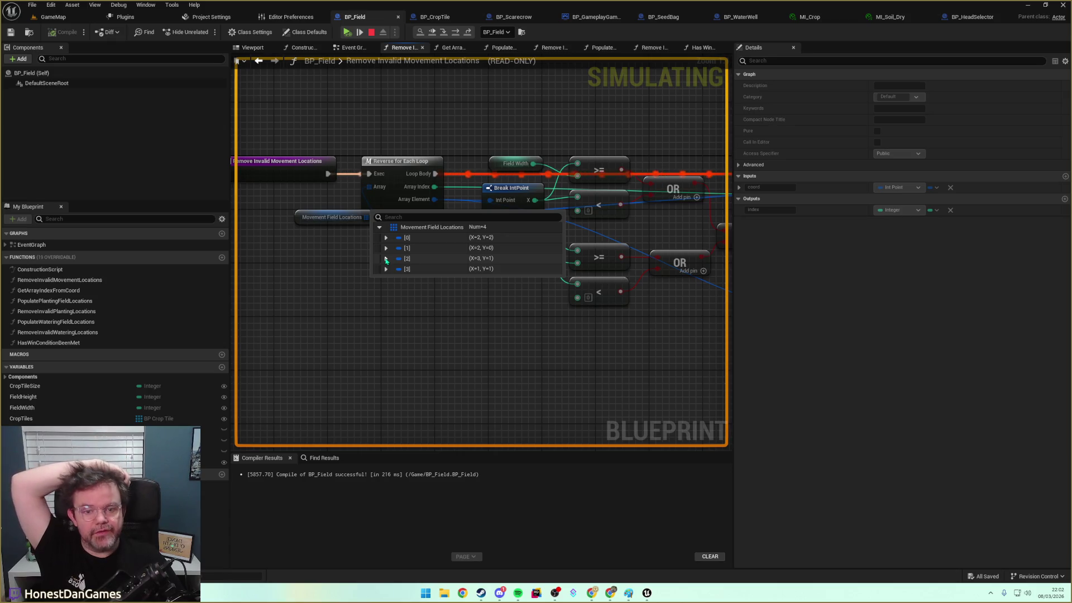
mouse_move(386, 260)
left_mouse_down()
mouse_move(428, 321)
mouse_move(323, 313)
mouse_move(346, 328)
mouse_move(297, 330)
left_mouse_up()
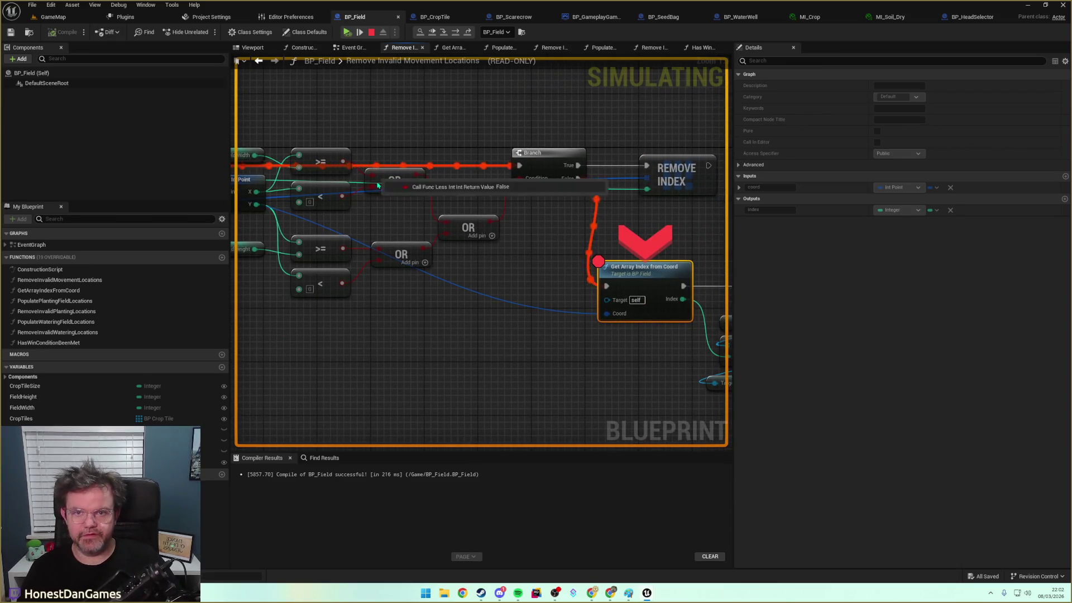
left_click(347, 33)
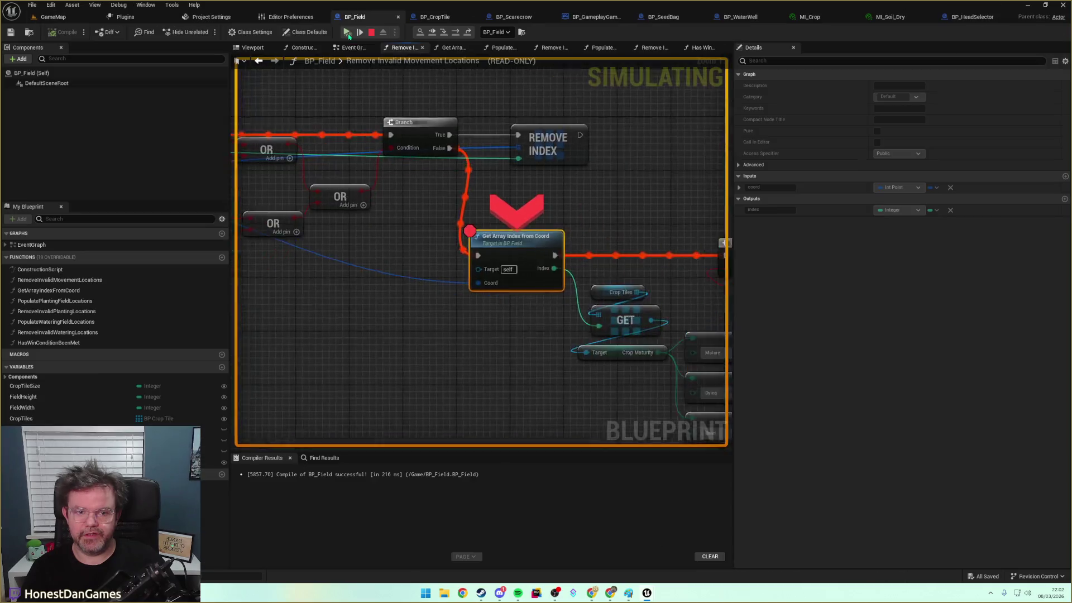
left_click_drag(367, 254, 610, 273)
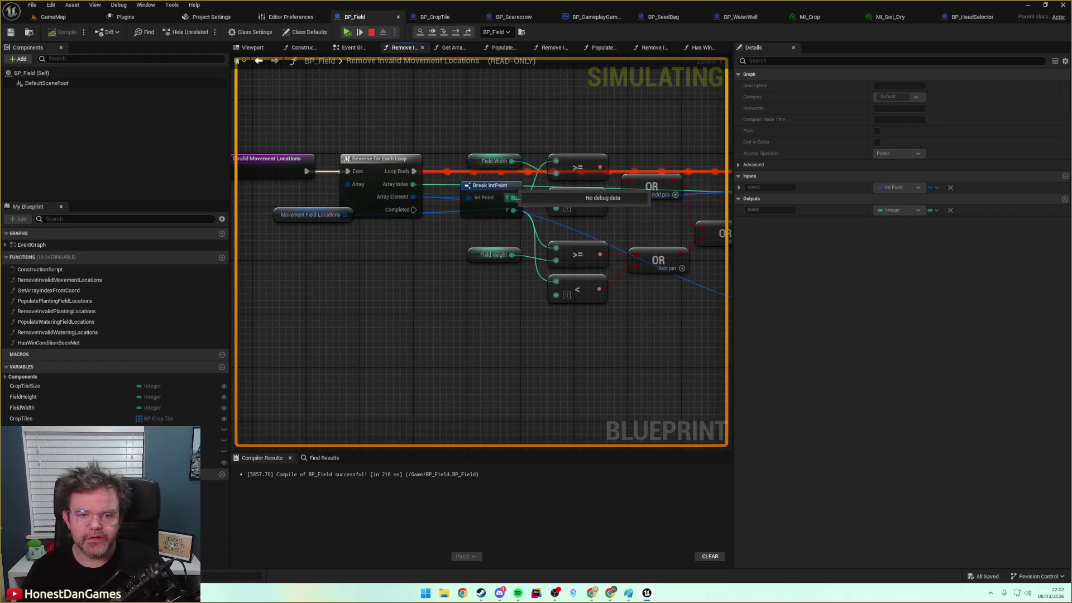
mouse_move(343, 218)
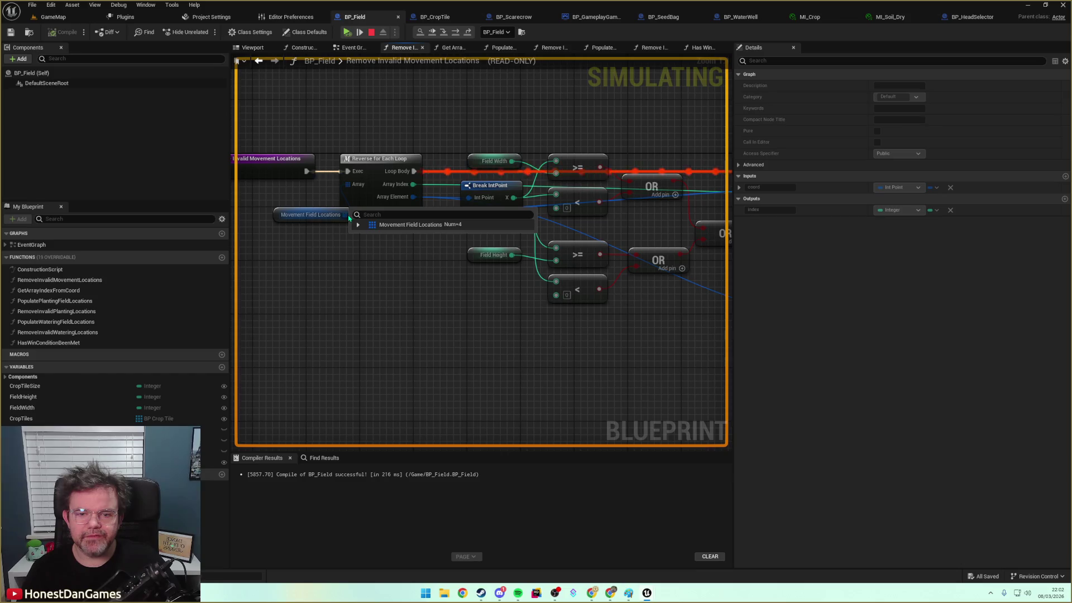
left_click(358, 224)
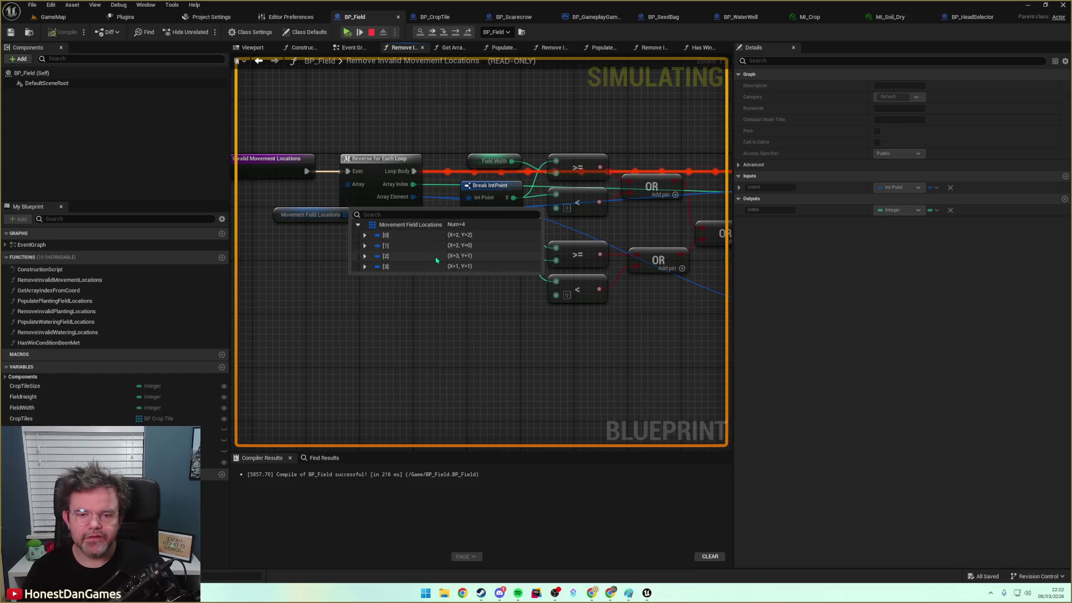
Step over to the Branch node and inspect the Crop Tiles array and fetched tile's properties
key("F10")
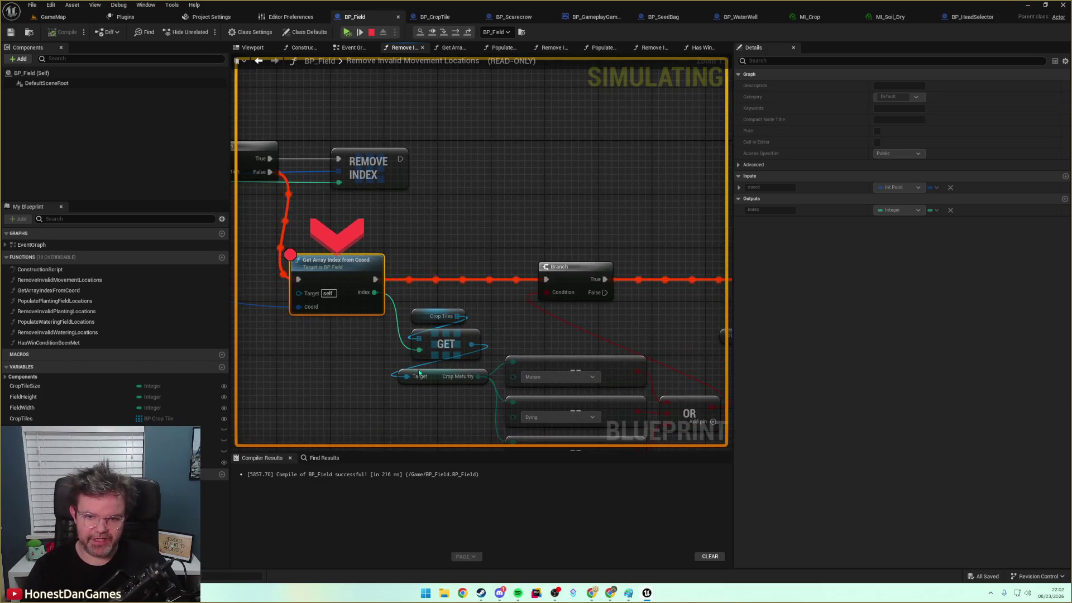
mouse_move(371, 363)
left_mouse_down()
mouse_move(421, 337)
mouse_move(414, 306)
mouse_move(515, 333)
left_mouse_up()
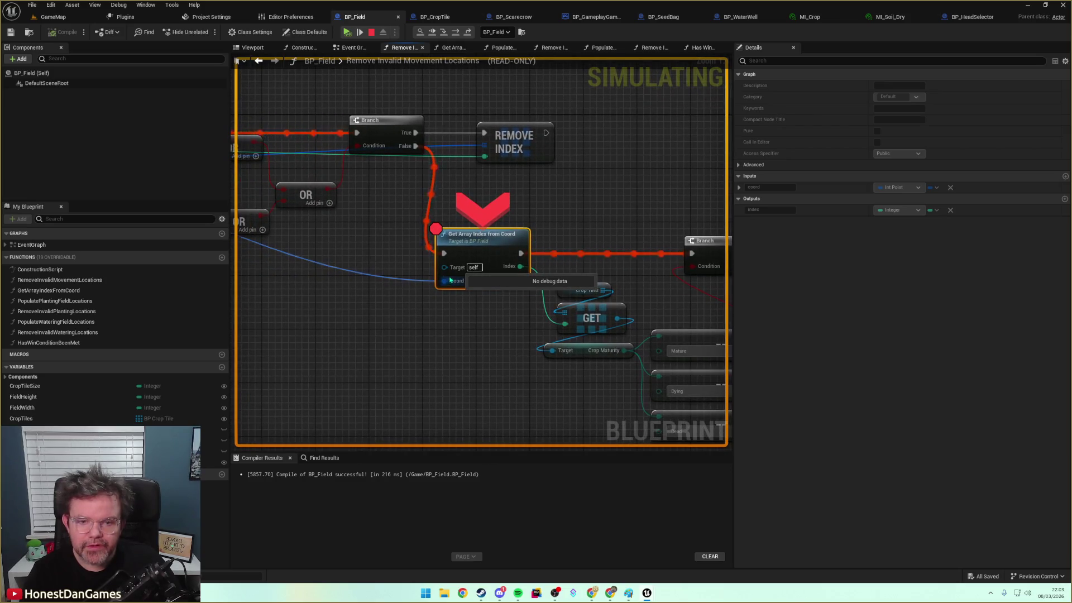
mouse_move(562, 264)
left_mouse_down()
mouse_move(385, 265)
mouse_move(590, 233)
left_mouse_up()
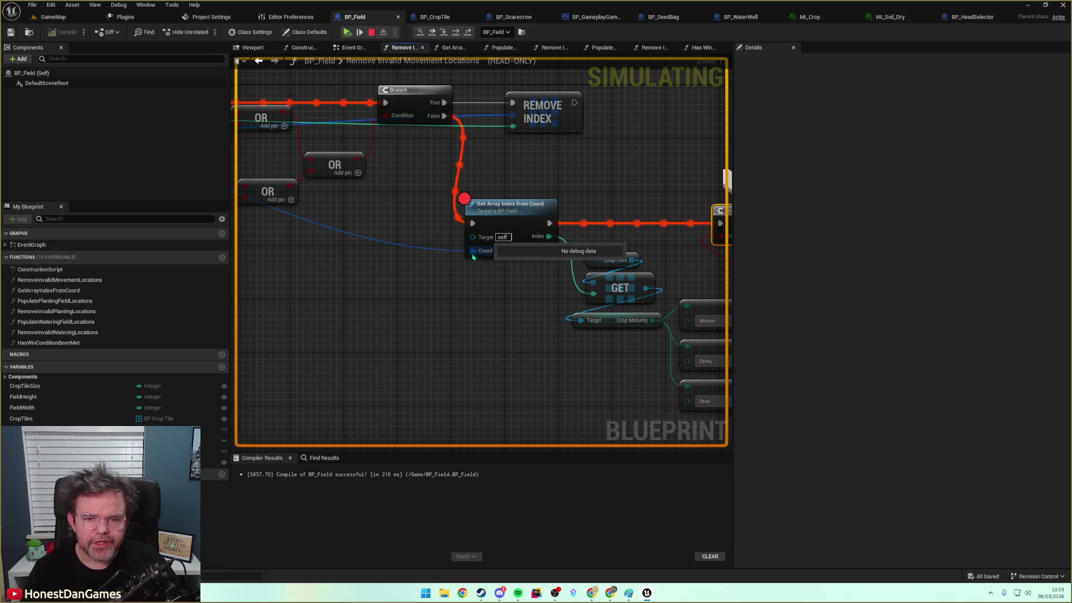
key("F10")
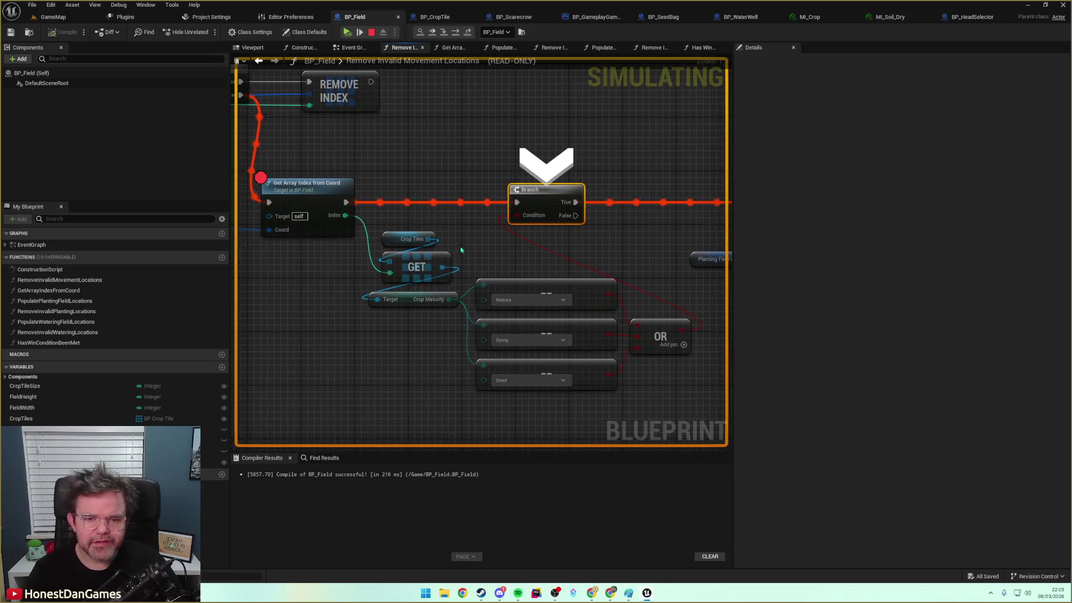
left_click(442, 249)
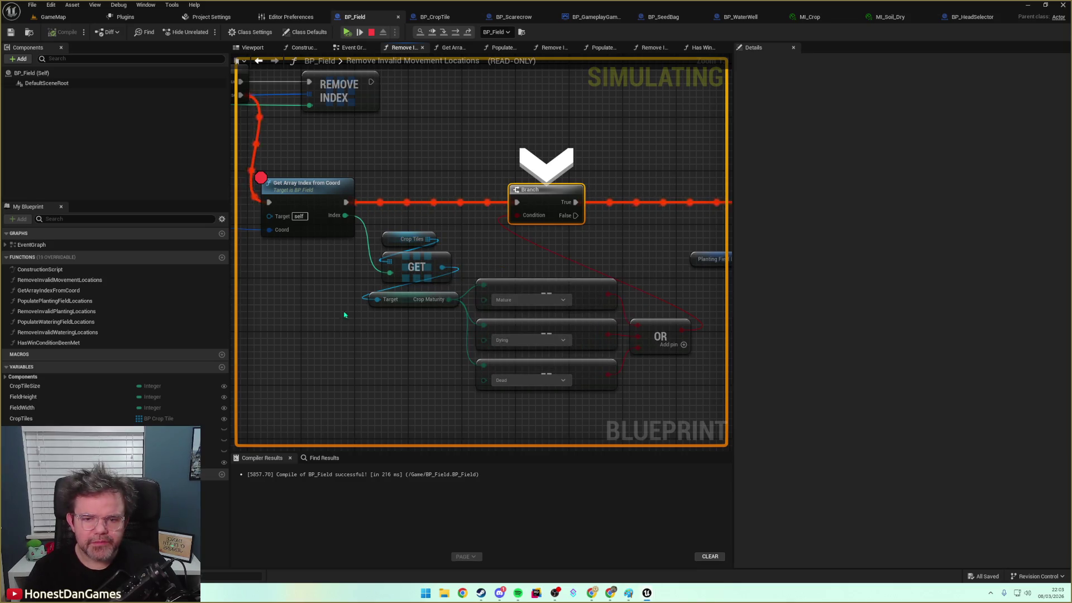
mouse_move(378, 299)
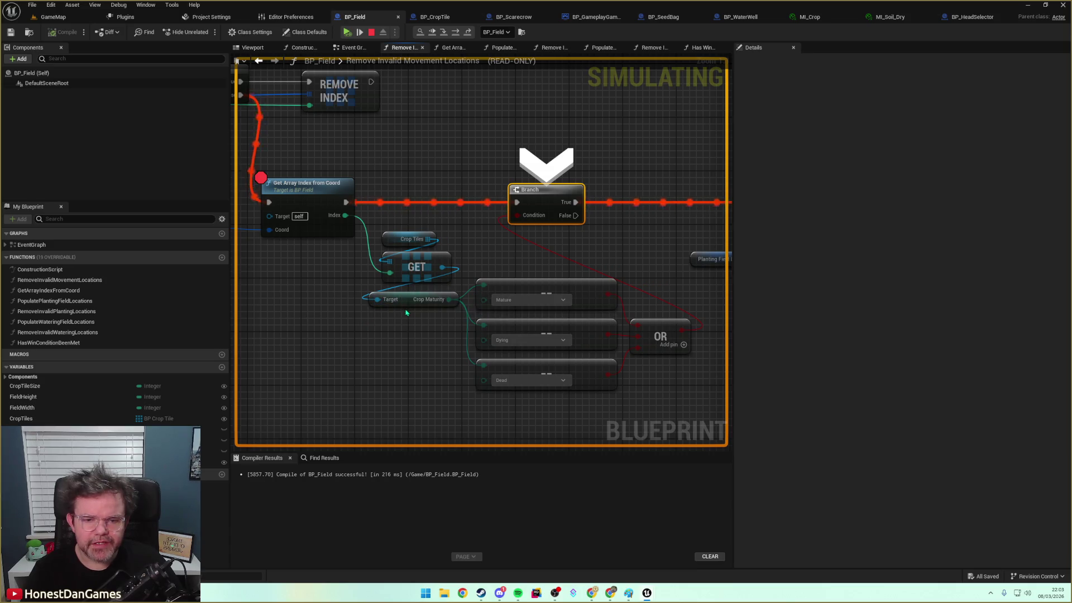
left_click(412, 309)
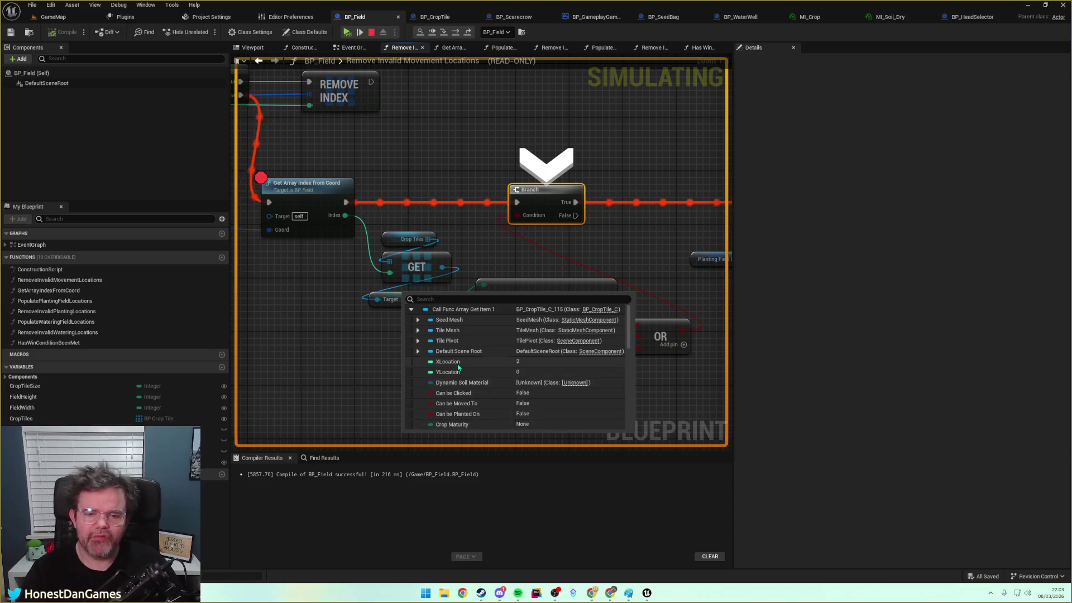
left_click(61, 18)
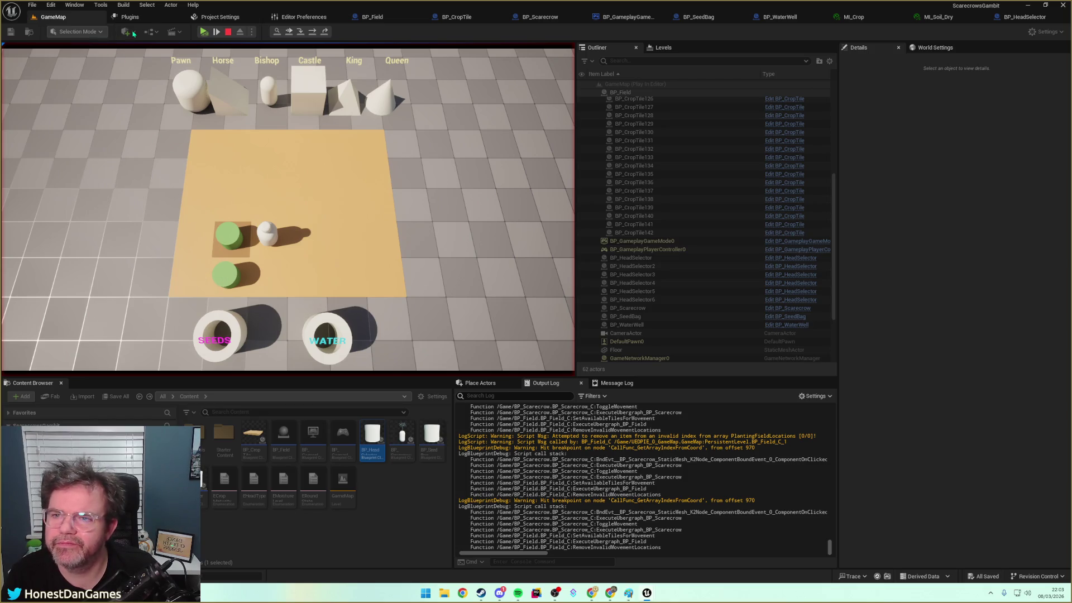
left_click(217, 16)
left_click(365, 17)
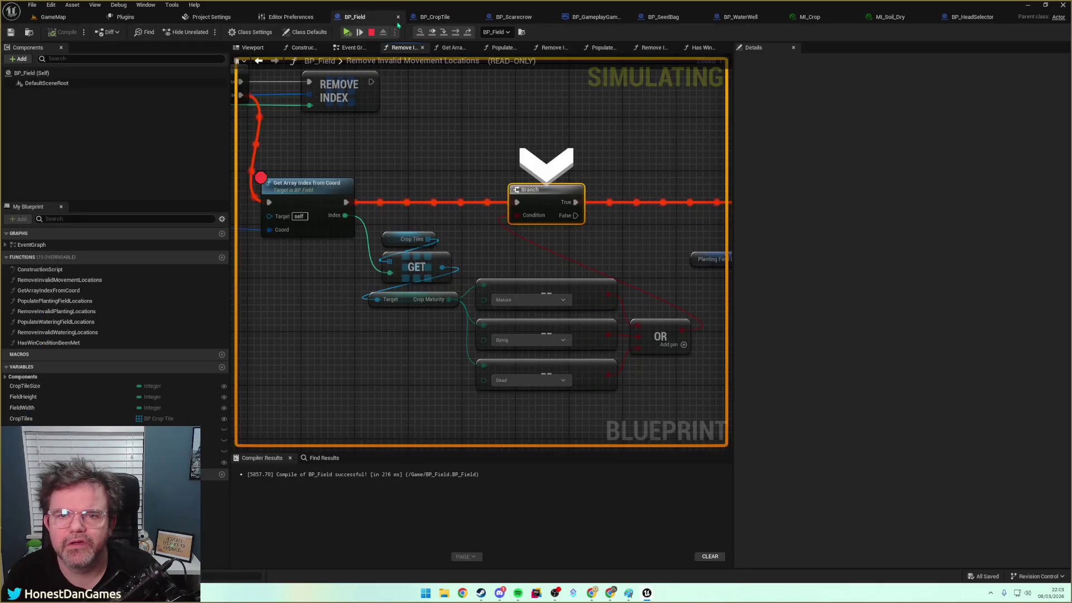
key("F10")
key("F10")
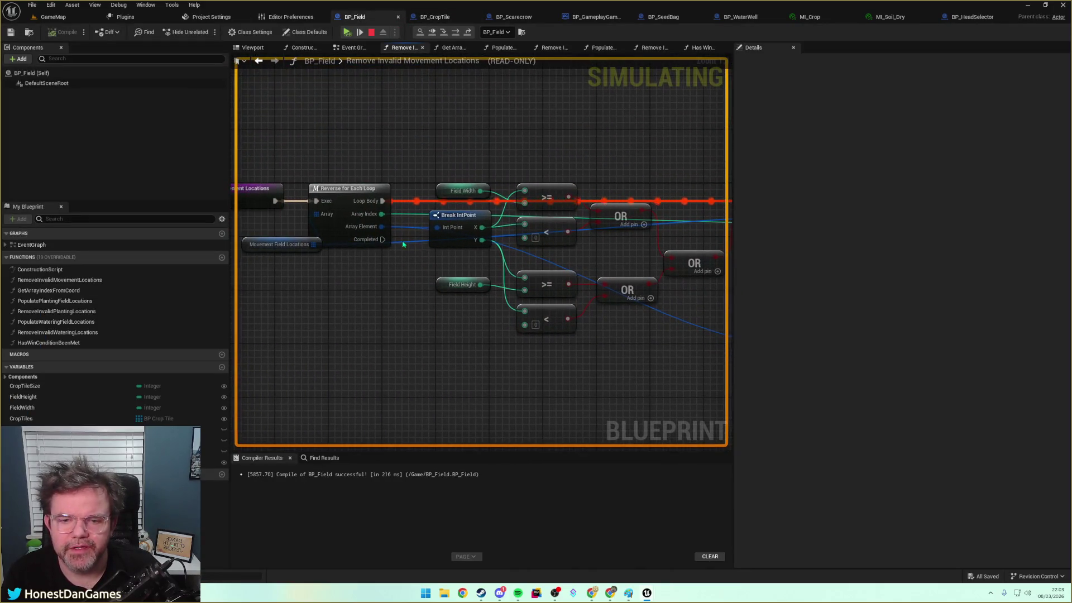
left_click(327, 255)
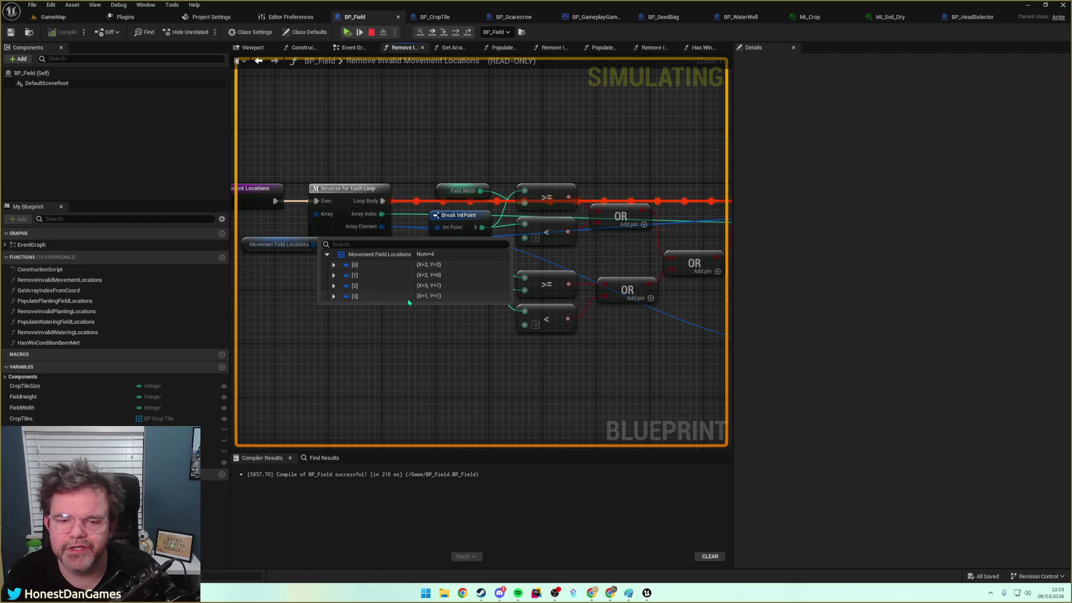
left_click(359, 31)
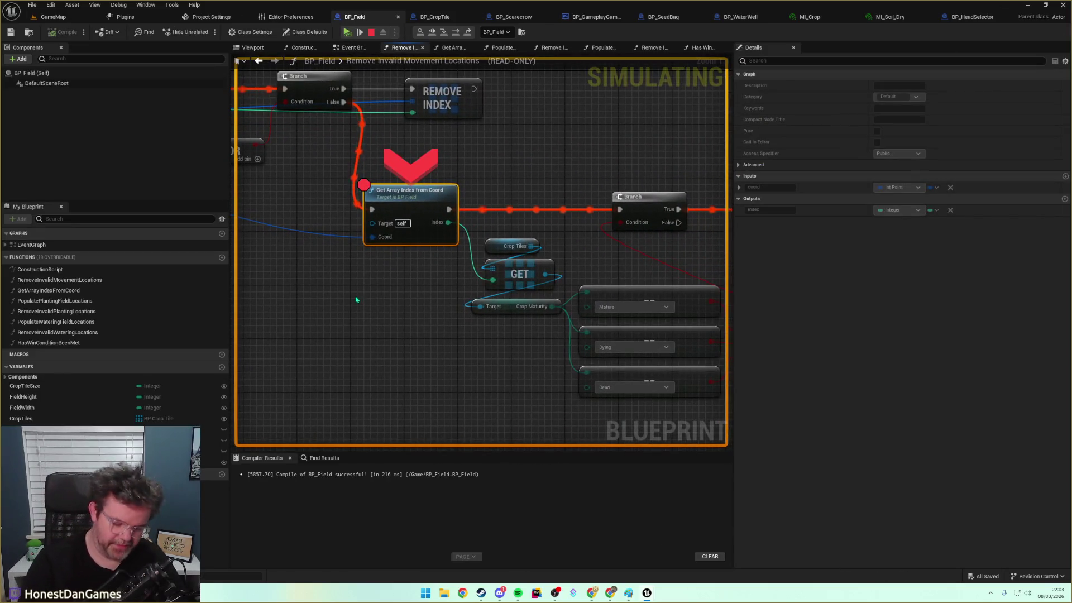
key("F10")
left_click_drag(341, 312, 487, 199)
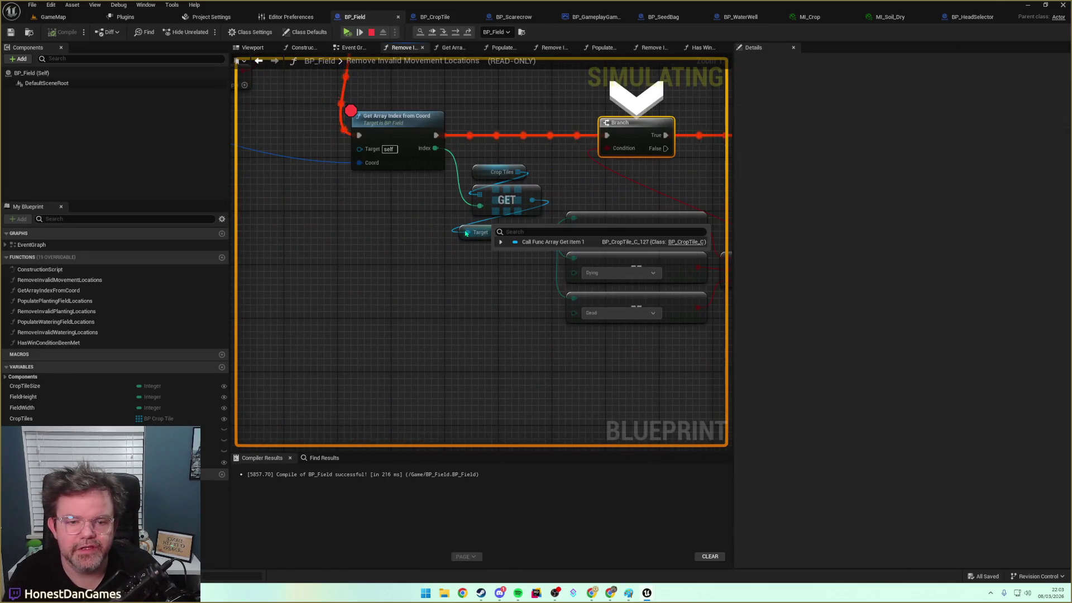
mouse_move(468, 234)
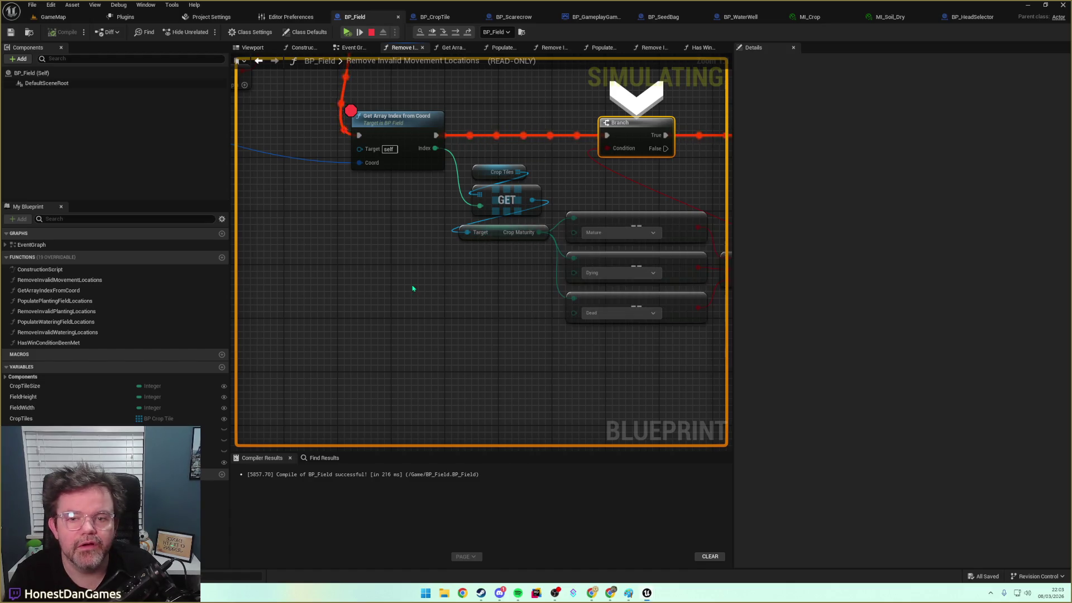
left_click_drag(412, 288, 372, 328)
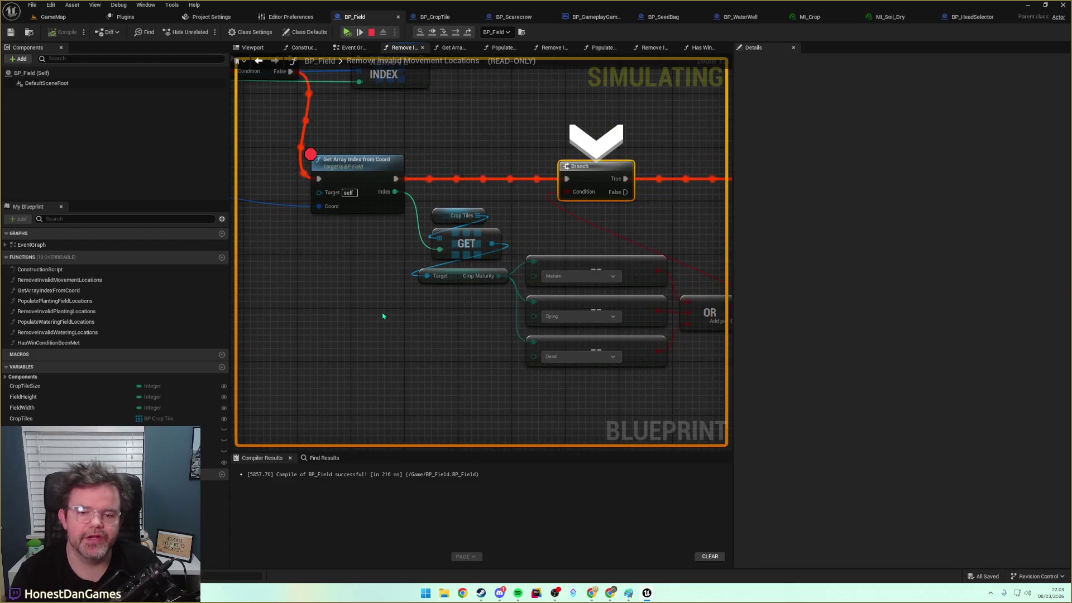
mouse_move(483, 277)
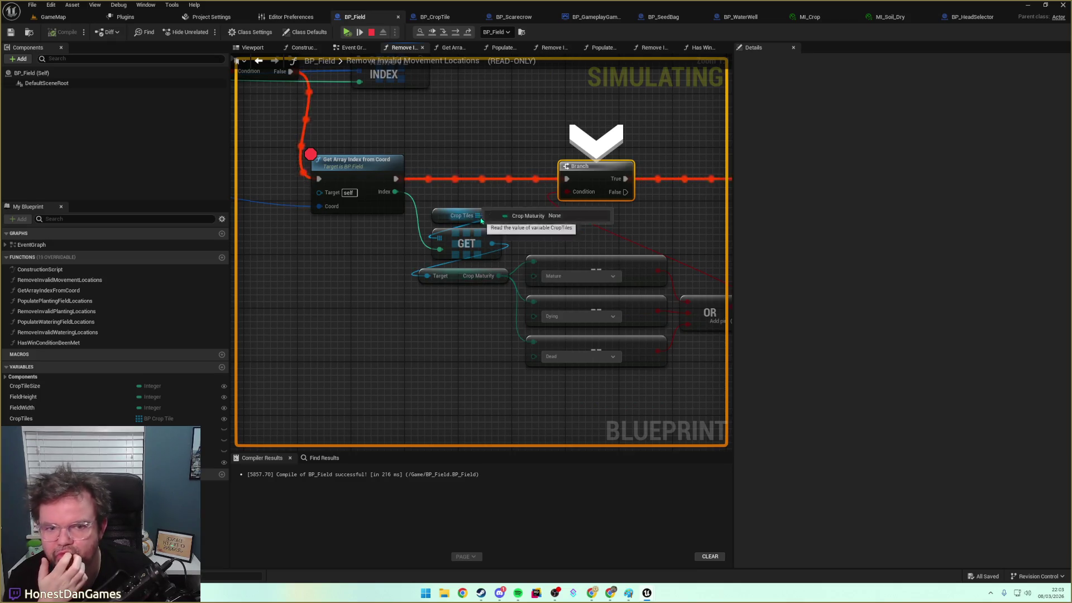
left_click(491, 226)
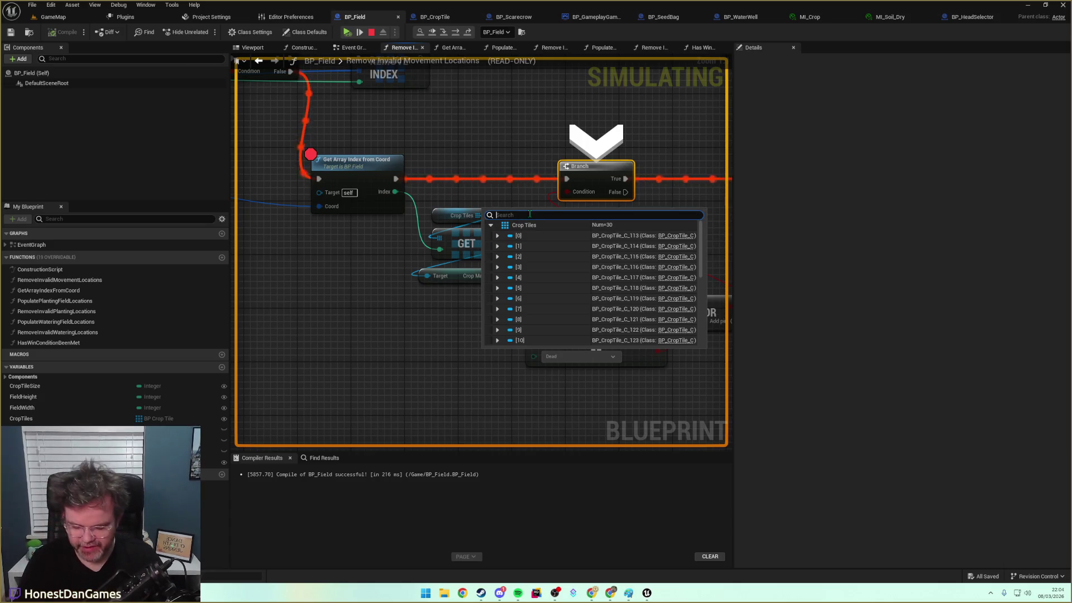
type("maturity")
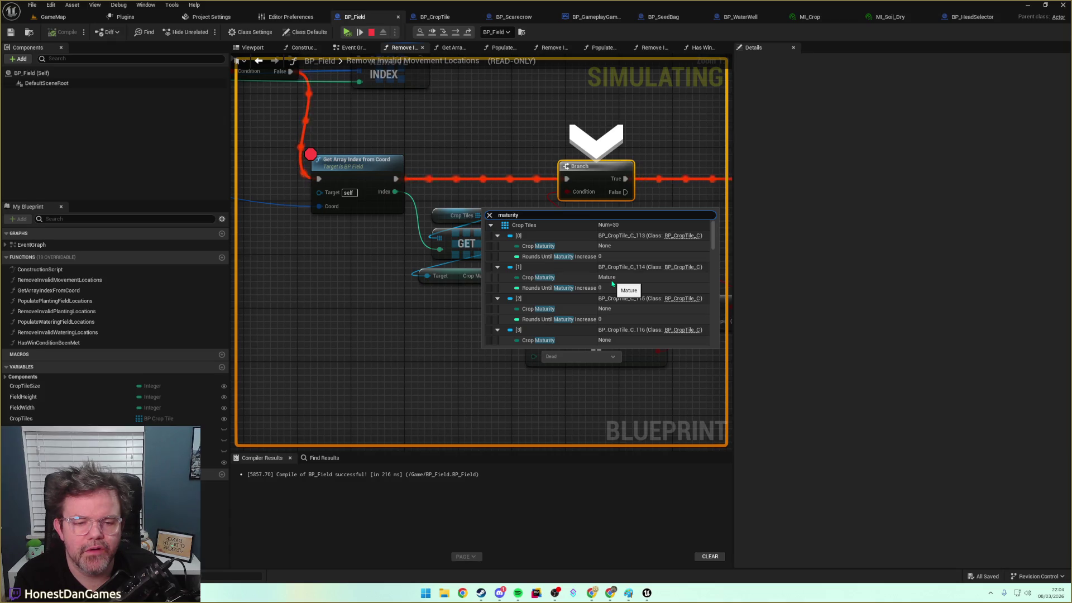
scroll(569, 267, "down", 1)
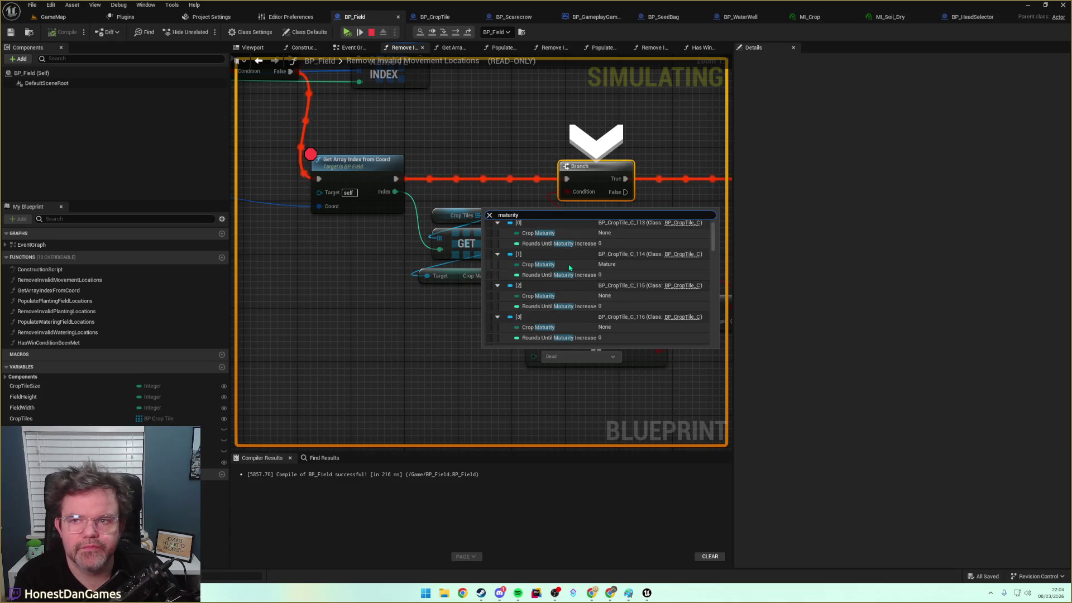
scroll(618, 271, "down", 6)
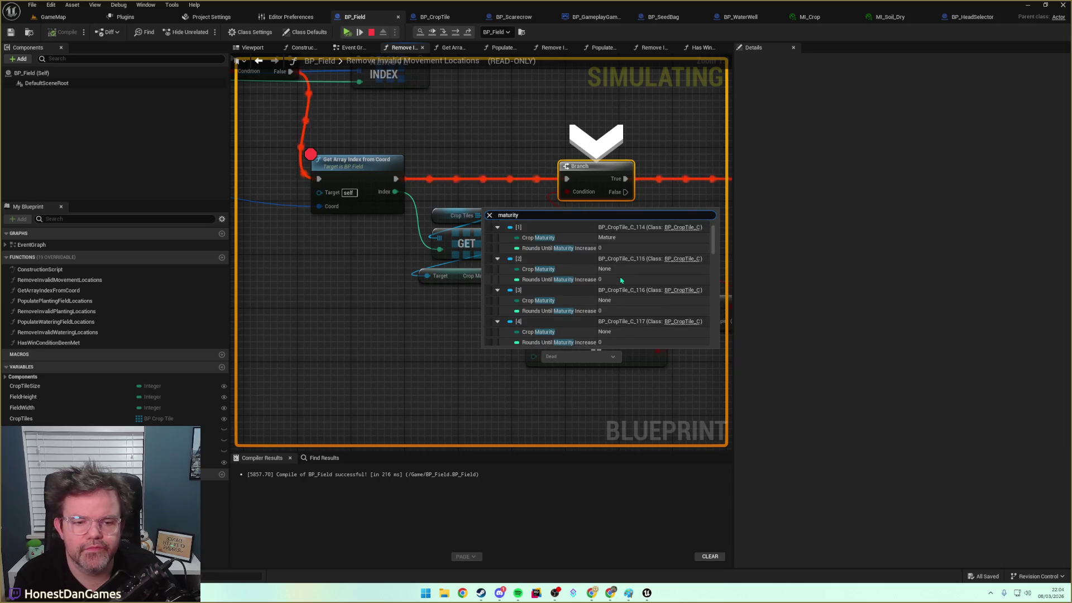
scroll(622, 284, "down", 3)
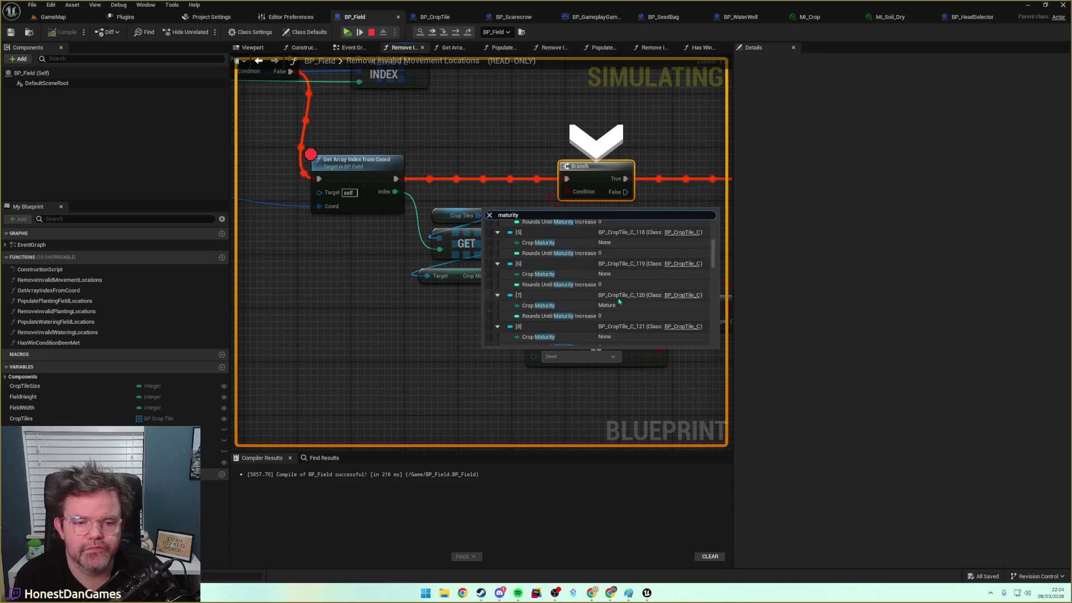
scroll(616, 308, "down", 2)
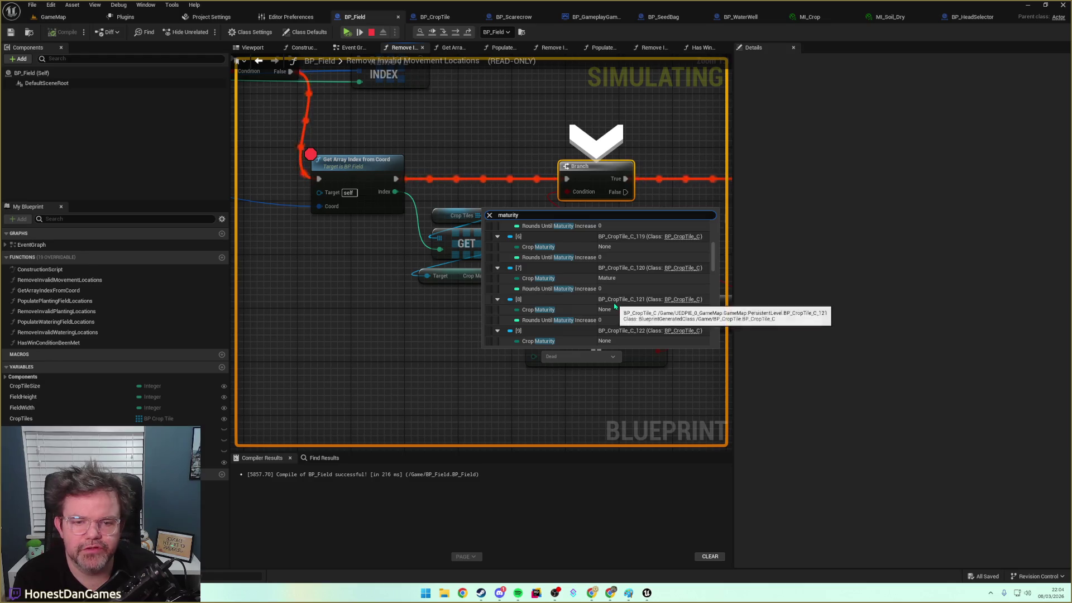
mouse_move(322, 212)
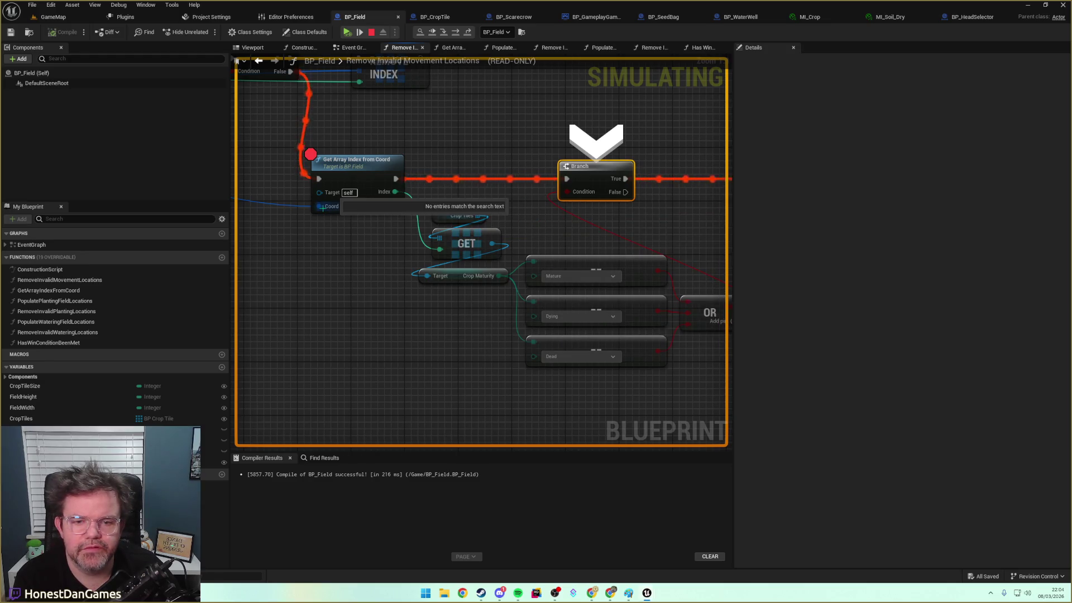
mouse_move(492, 244)
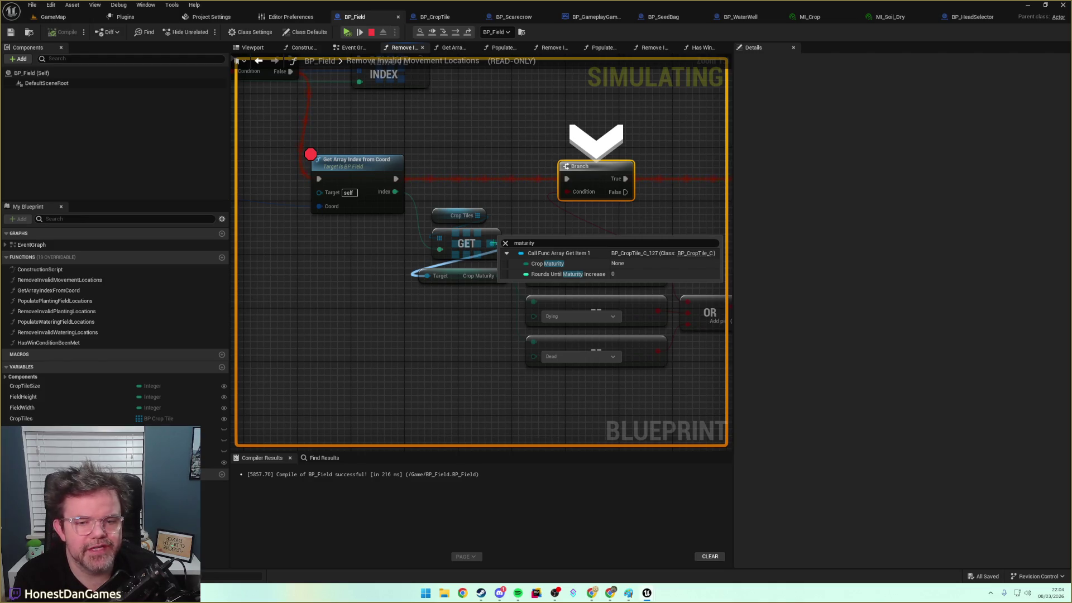
mouse_move(501, 276)
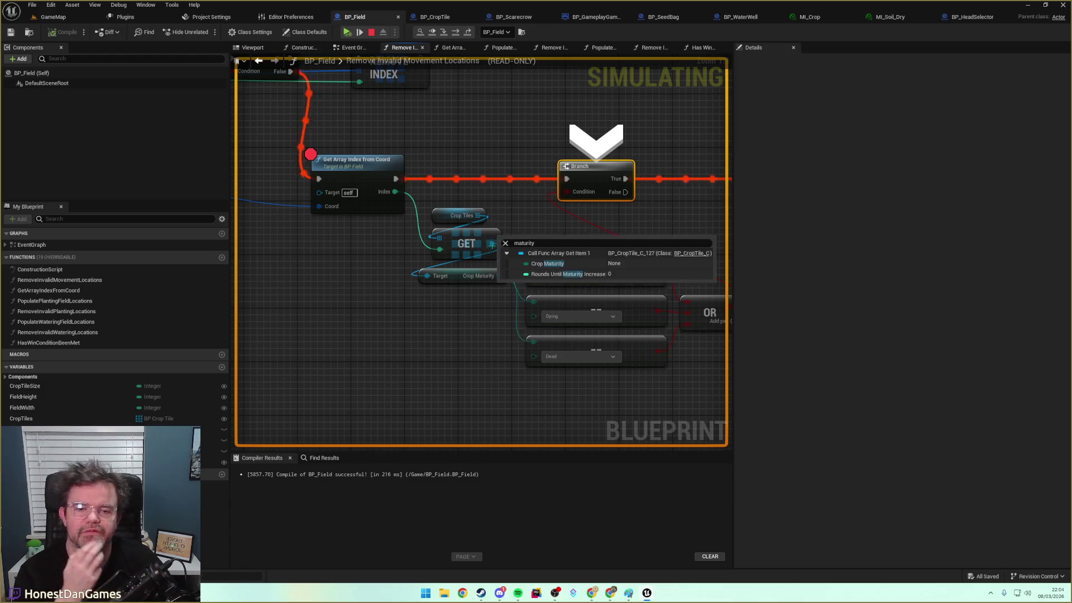
left_click_drag(476, 227, 595, 235)
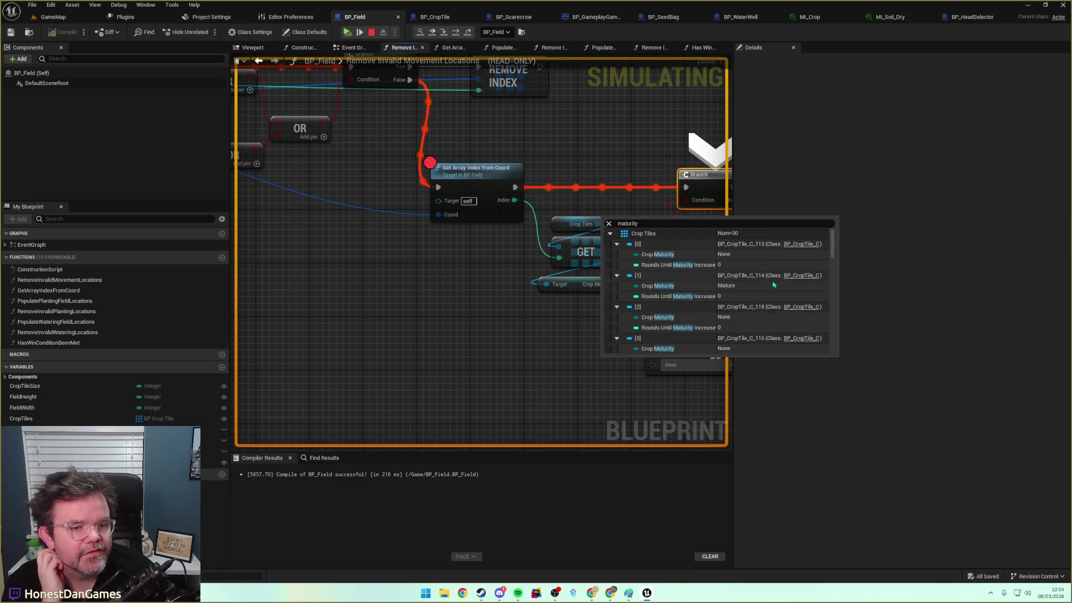
scroll(770, 285, "down", 6)
scroll(778, 300, "down", 2)
scroll(780, 289, "down", 2)
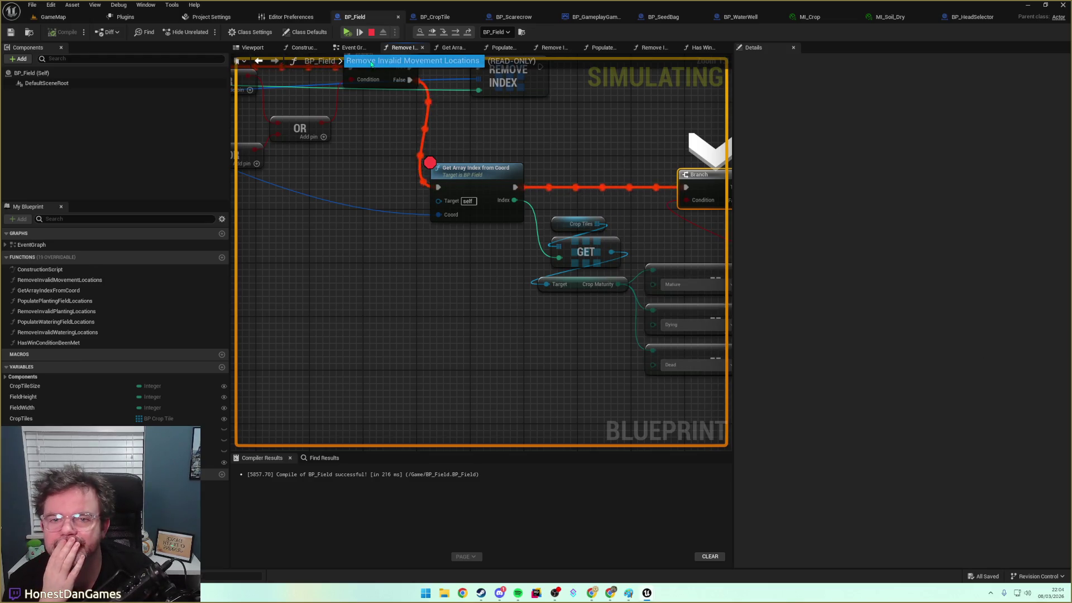
Inspect Movement Field Locations values near the loop, then resume execution with F5
mouse_move(486, 124)
left_mouse_down()
mouse_move(376, 137)
mouse_move(548, 228)
mouse_move(508, 223)
mouse_move(392, 270)
mouse_move(699, 269)
mouse_move(789, 282)
left_mouse_up()
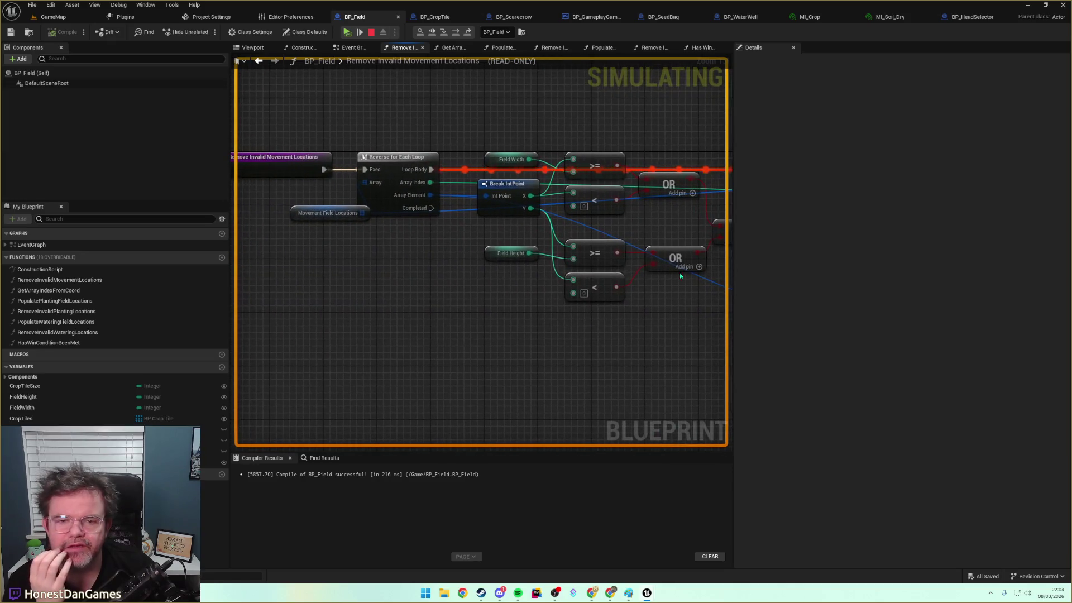
left_click_drag(460, 237, 431, 231)
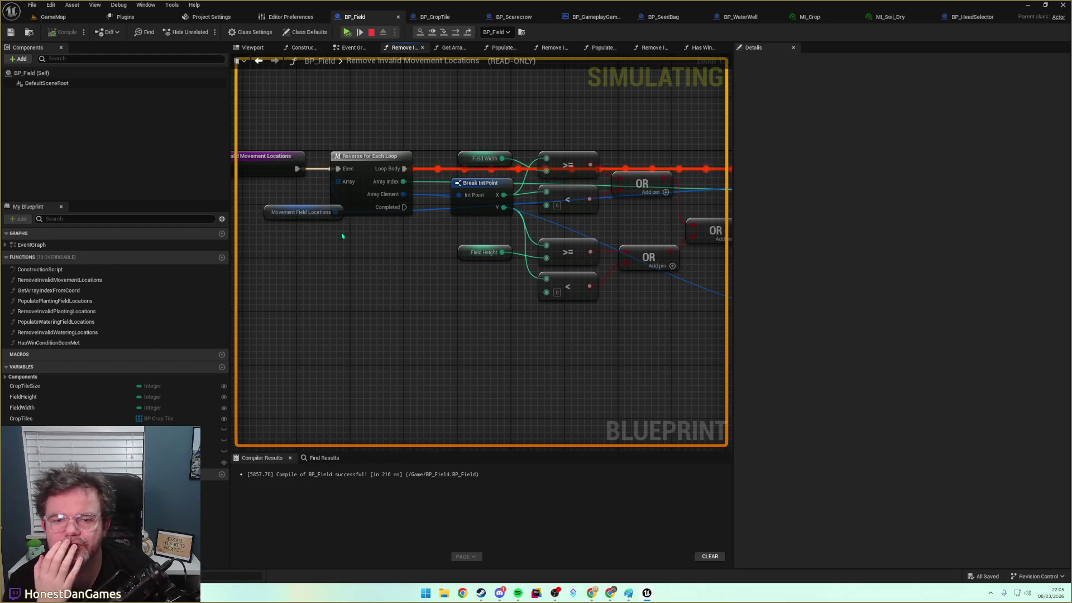
right_click(275, 217)
key("Escape")
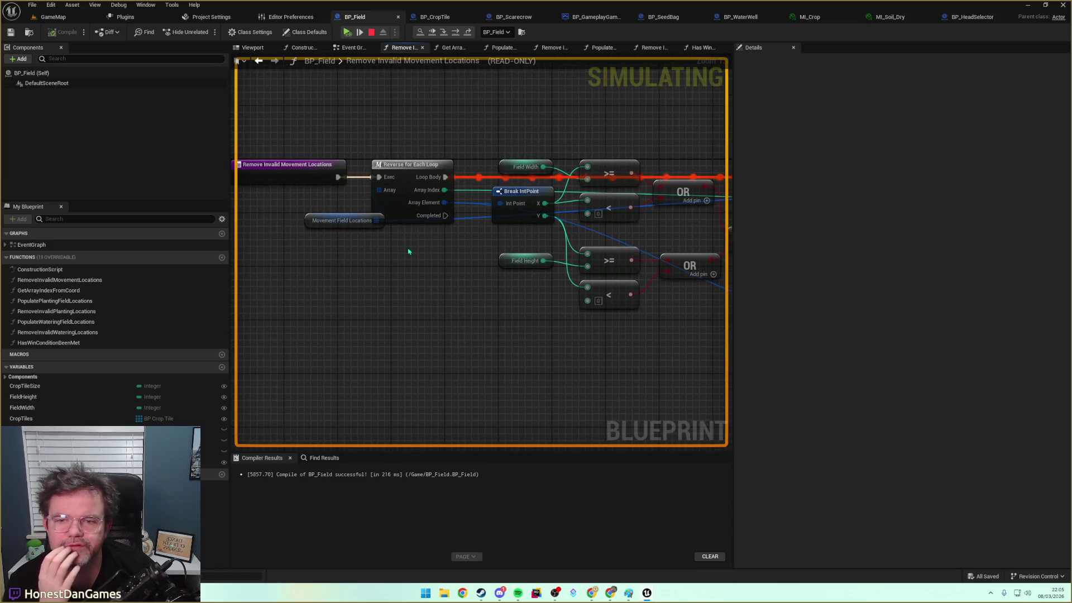
mouse_move(395, 246)
left_mouse_down()
mouse_move(407, 244)
mouse_move(318, 236)
left_mouse_up()
right_click(330, 191)
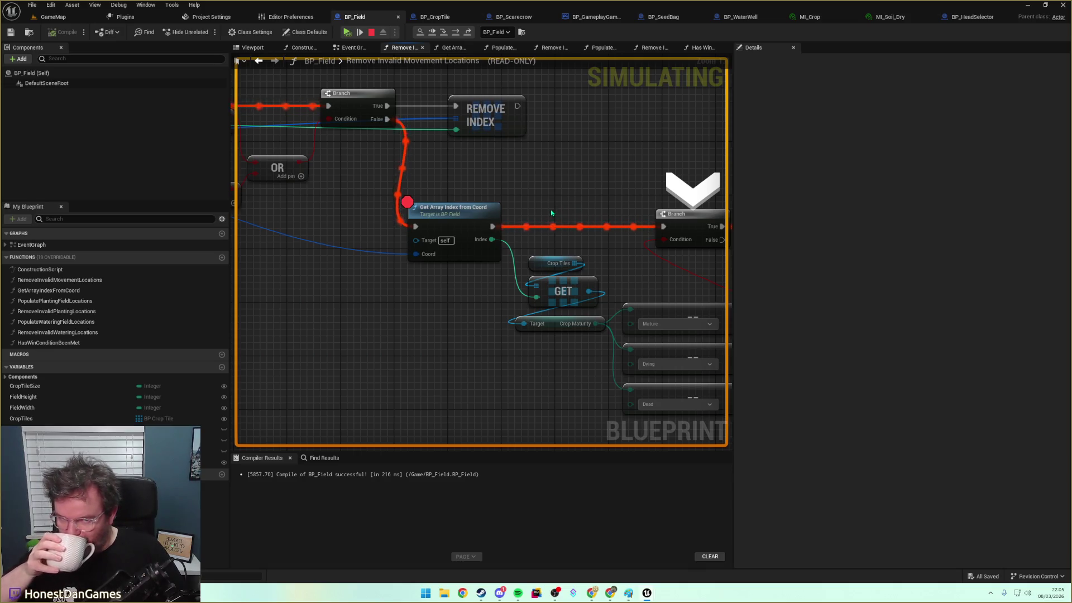
mouse_move(441, 189)
left_mouse_down()
mouse_move(474, 173)
mouse_move(634, 175)
mouse_move(615, 194)
mouse_move(509, 213)
left_mouse_up()
key("F5")
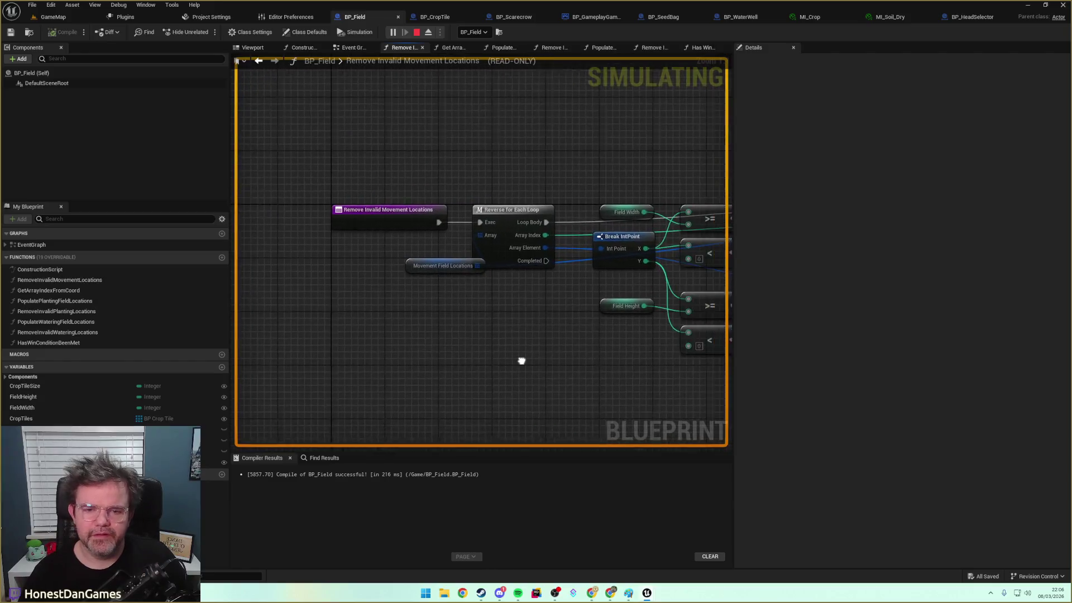
Switch to the Event Graph and zoom into the PAWN comment block's ADD movement nodes
left_click(355, 49)
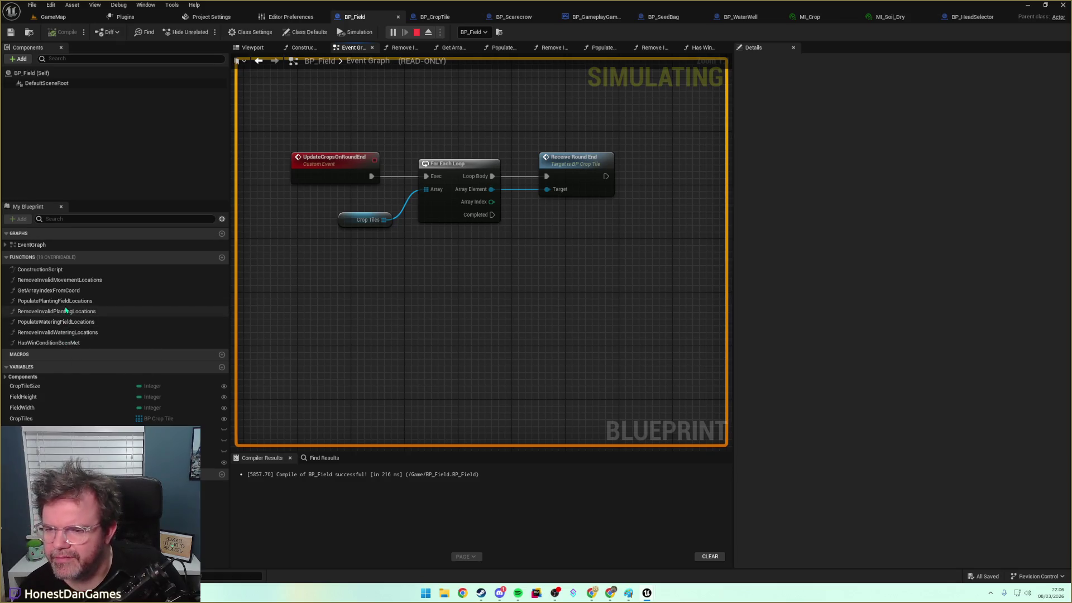
scroll(443, 235, "down", 8)
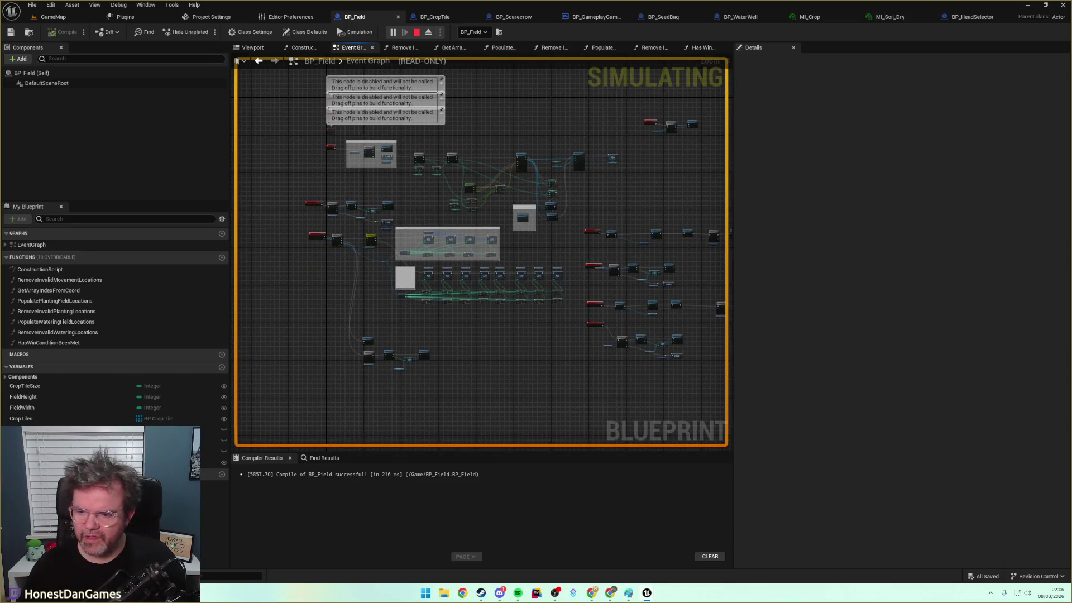
scroll(440, 301, "up", 5)
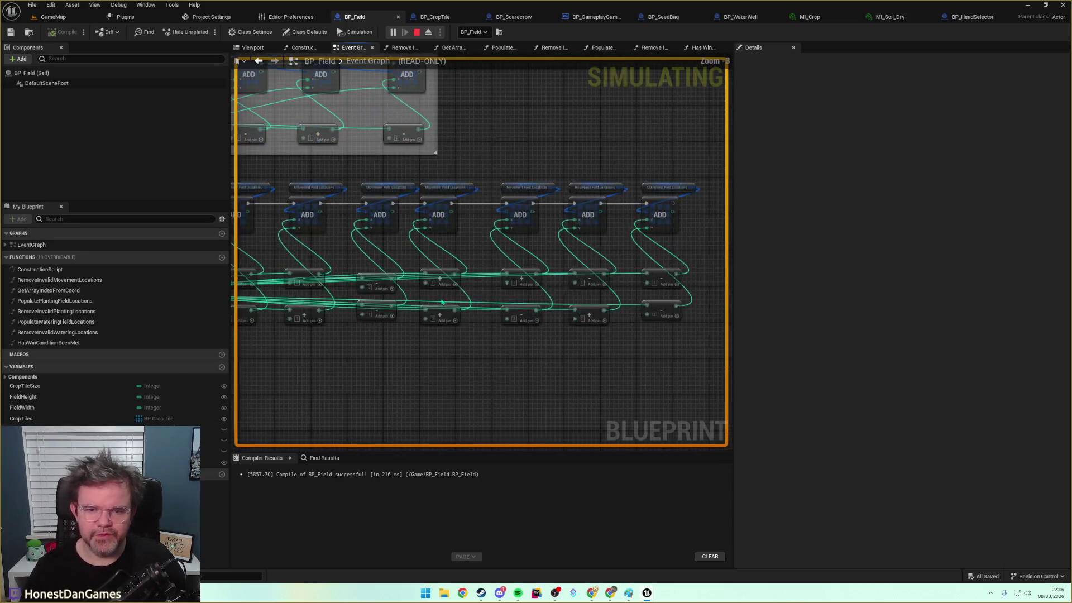
left_click_drag(331, 198, 555, 265)
scroll(554, 264, "up", 3)
mouse_move(462, 247)
left_mouse_down()
mouse_move(500, 296)
mouse_move(480, 311)
mouse_move(513, 330)
mouse_move(509, 342)
mouse_move(421, 369)
mouse_move(396, 364)
left_mouse_up()
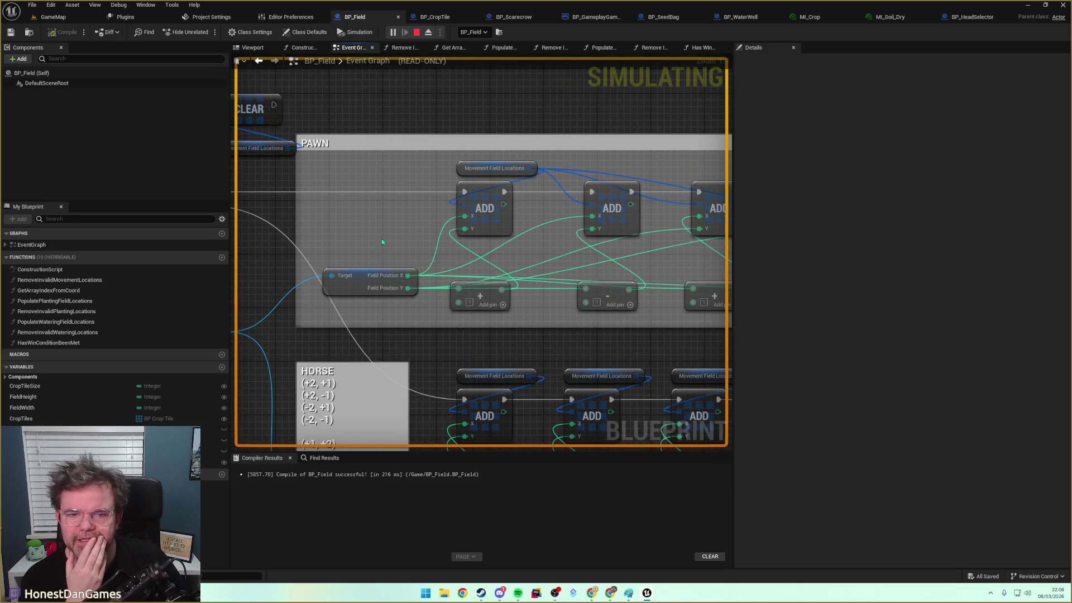
left_click_drag(382, 241, 366, 235)
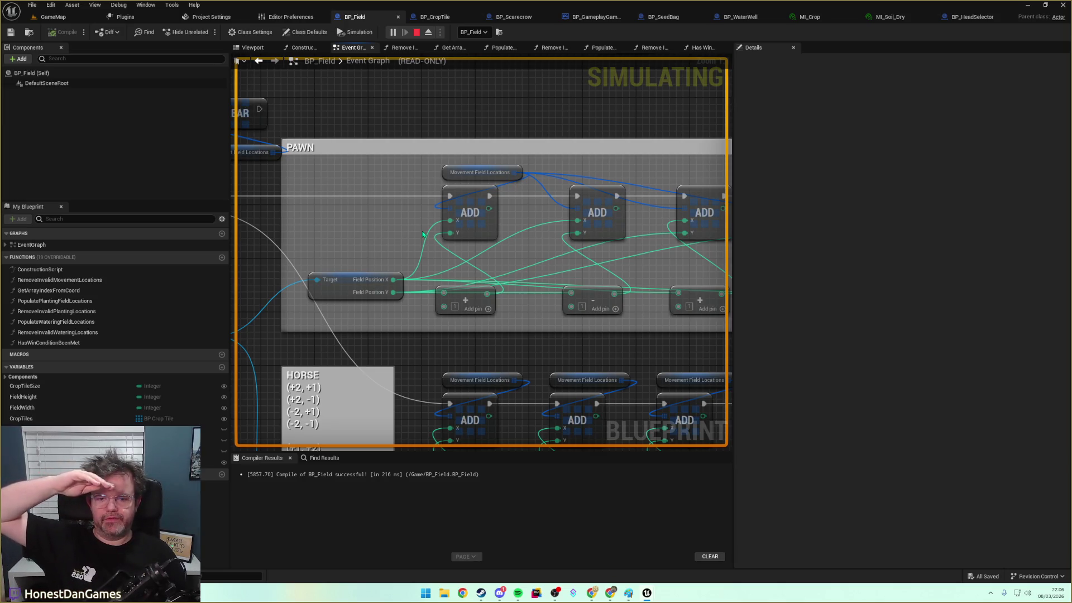
Resume the paused GameMap session, clear the tile outlines, and try the Horse and Pawn heads
left_click(59, 18)
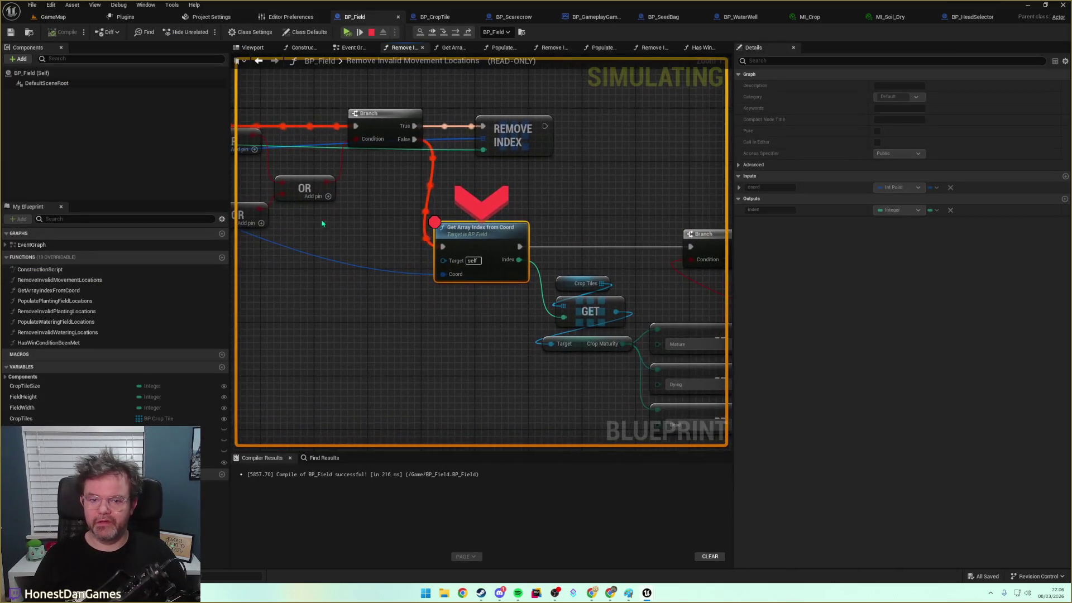
left_click(360, 32)
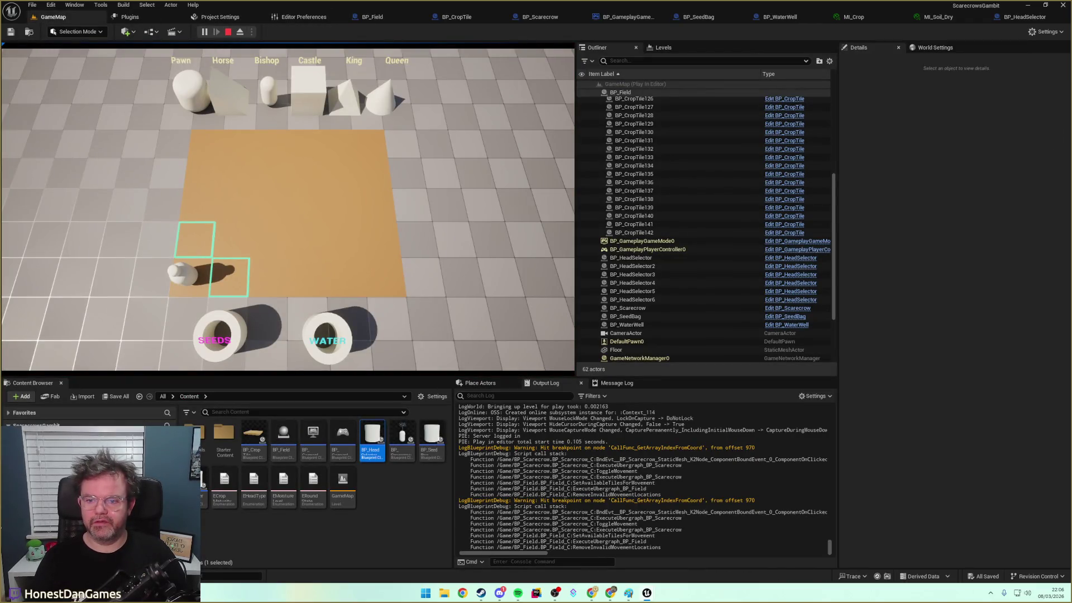
left_click(194, 281)
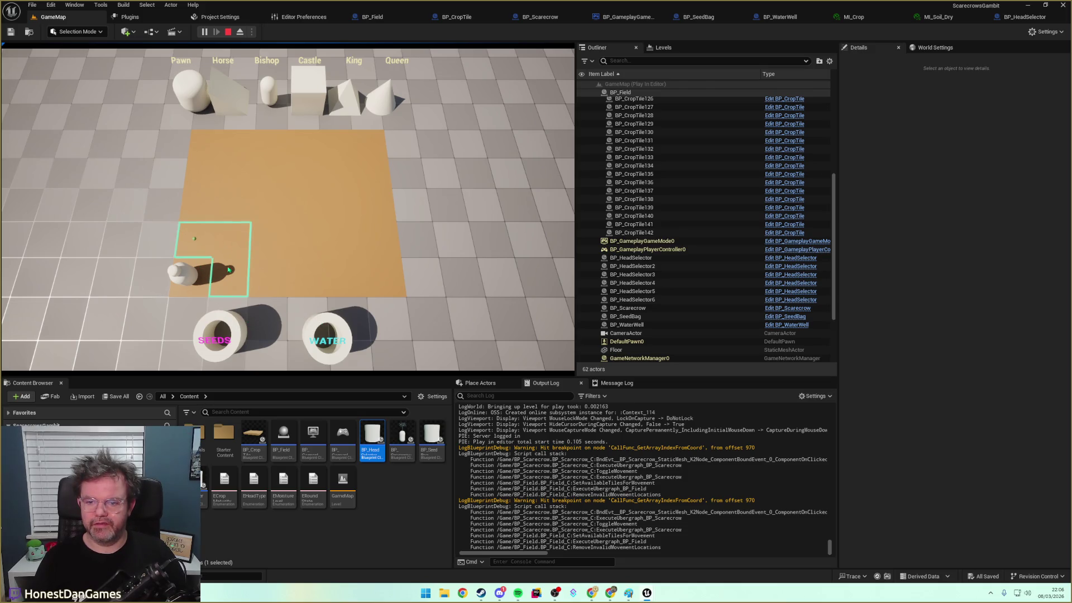
left_click(225, 104)
left_click(195, 100)
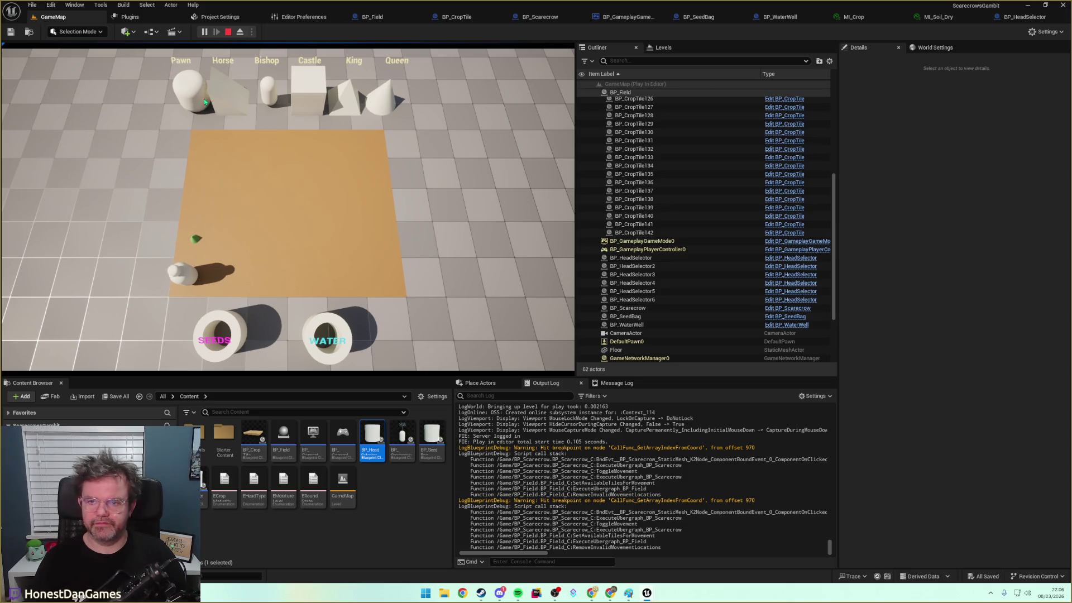
left_click(219, 103)
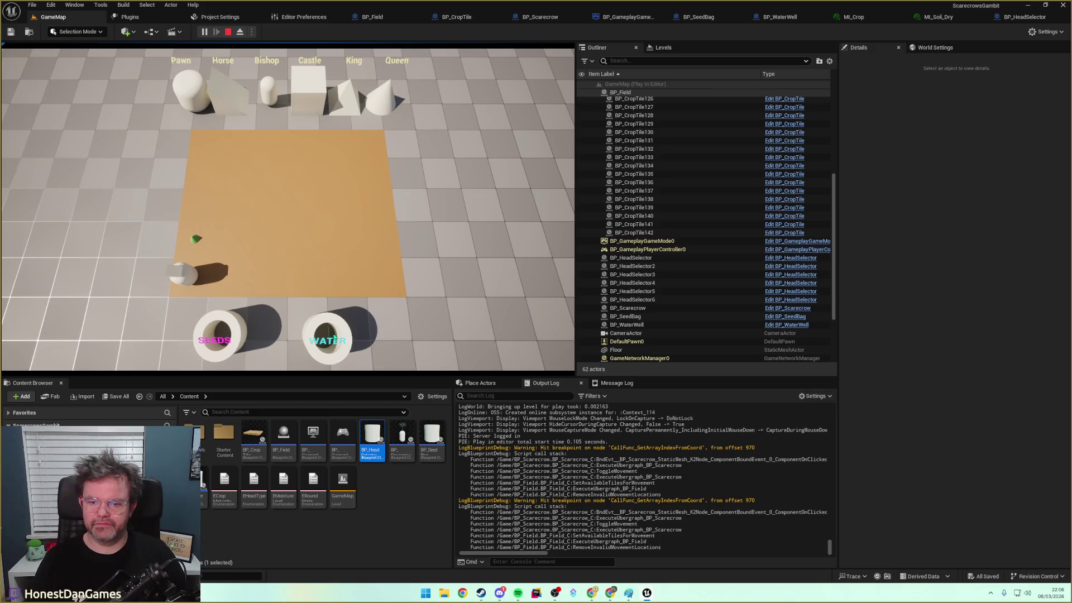
Water the seedling's tile and toggle the scarecrow head between Pawn and Horse, ending on Pawn
left_click(199, 243)
left_click(191, 106)
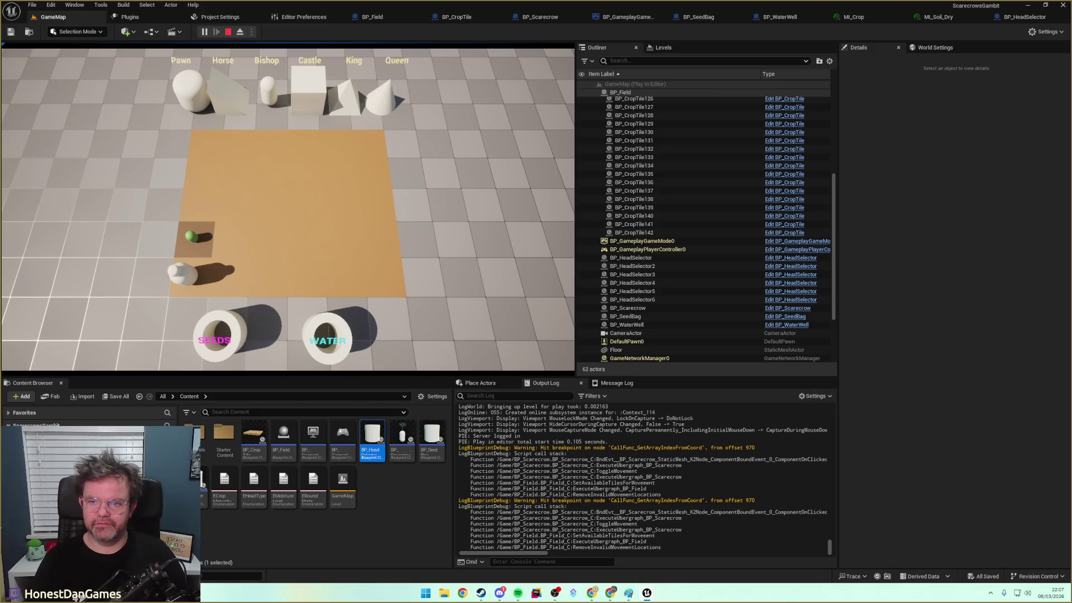
left_click(225, 105)
left_click(187, 102)
left_click(221, 104)
left_click(183, 101)
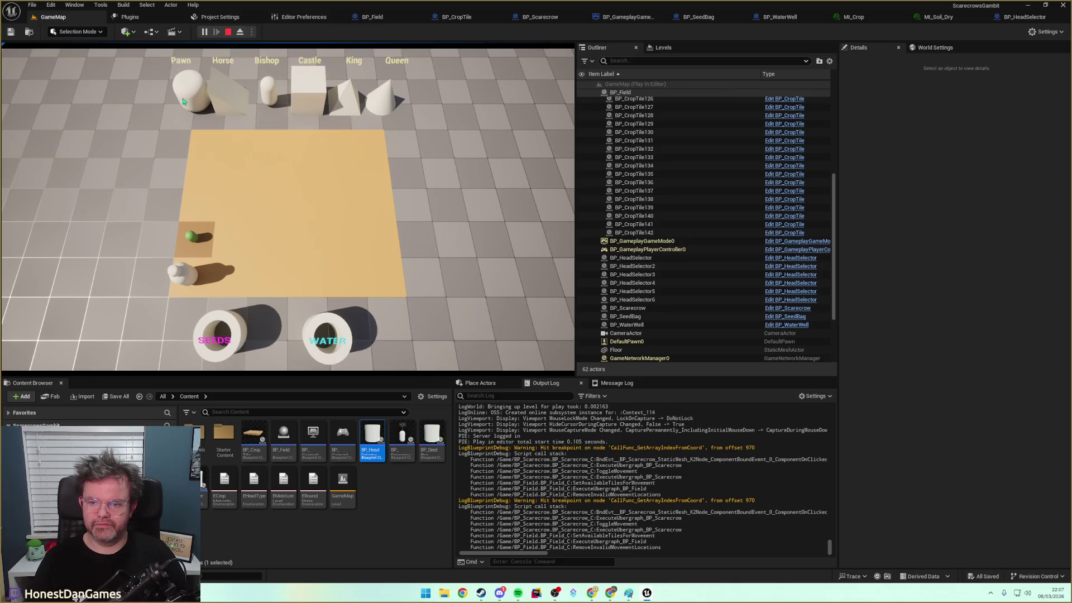
Show the scarecrow's movement range, pick a tile, then reselect the scarecrow to hit the breakpoint
left_click(184, 272)
left_click(197, 241)
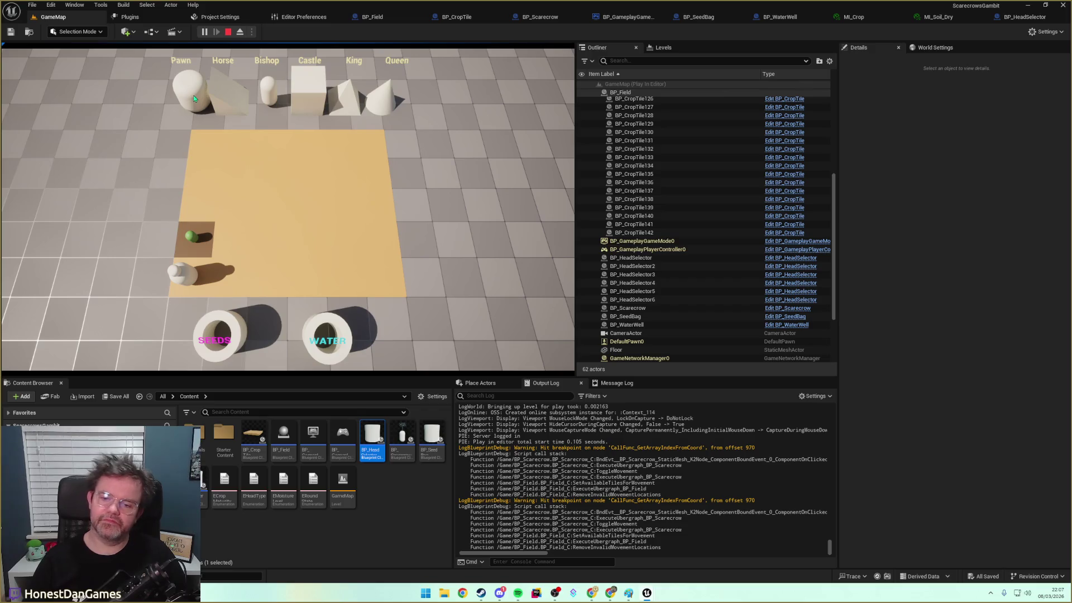
left_click(221, 100)
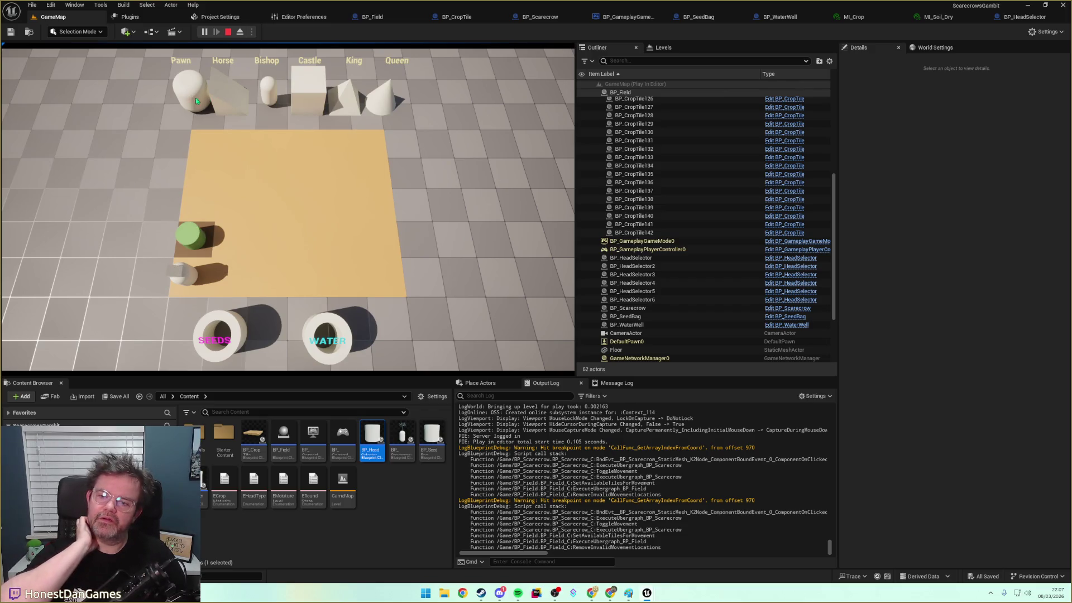
left_click(195, 98)
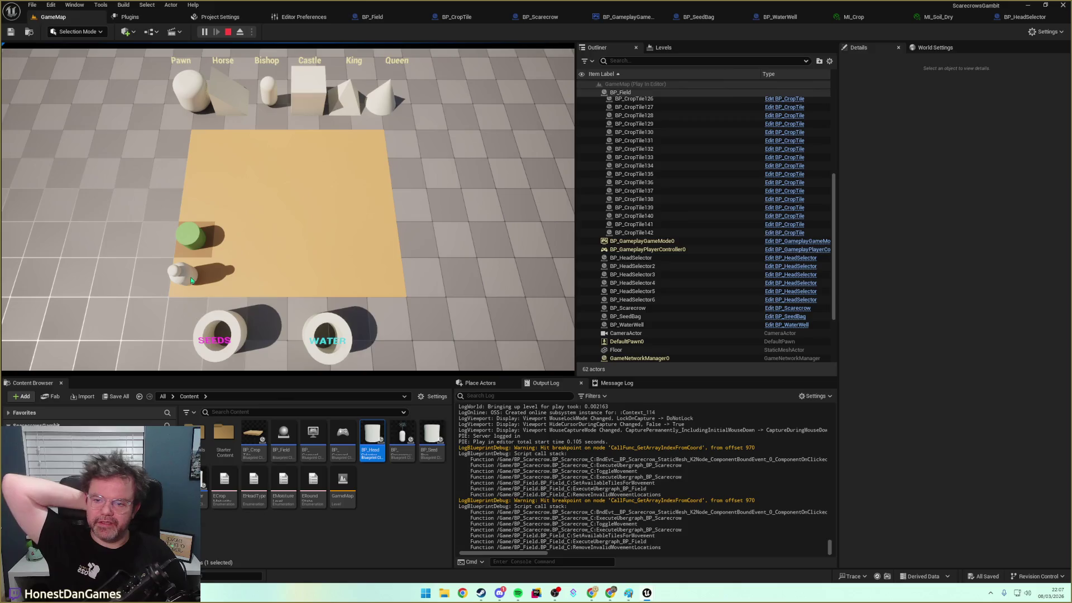
left_click(190, 277)
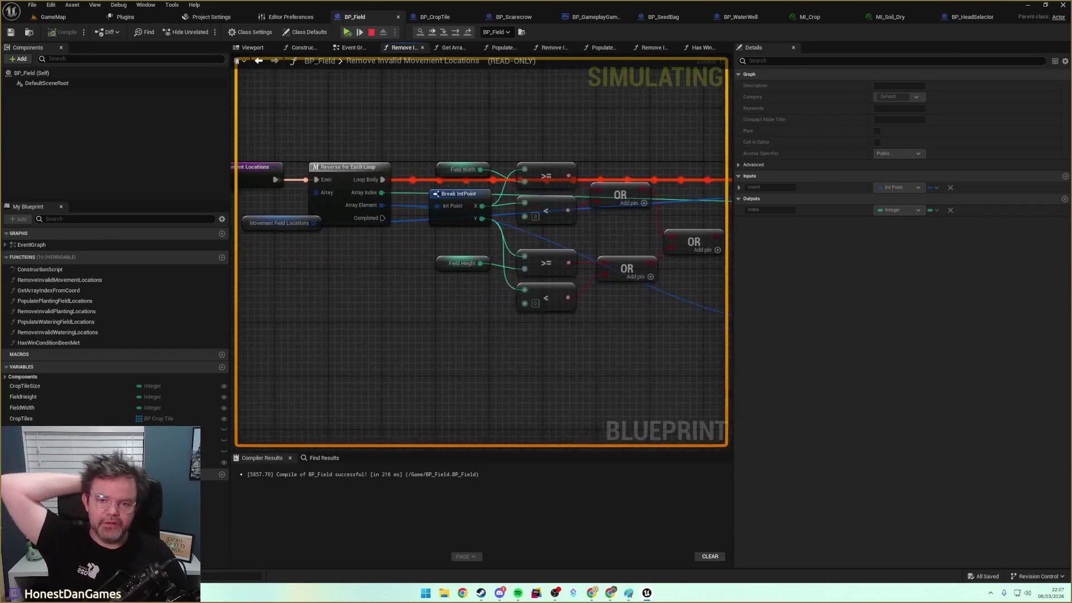
Clear the debug-value filter and expand Movement Field Locations to list its three coordinate entries
mouse_move(335, 224)
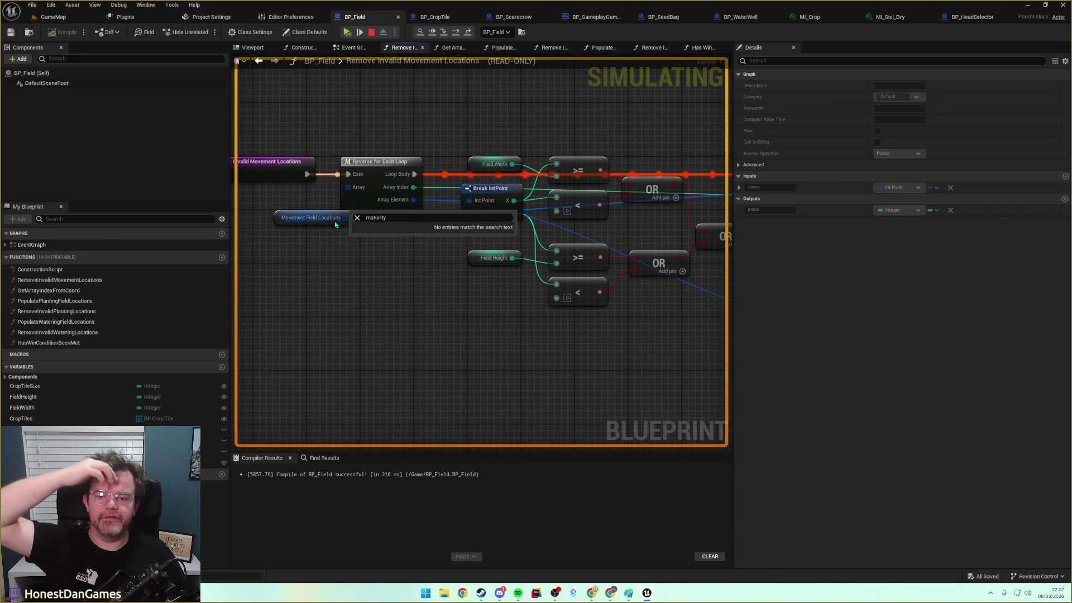
left_click(357, 218)
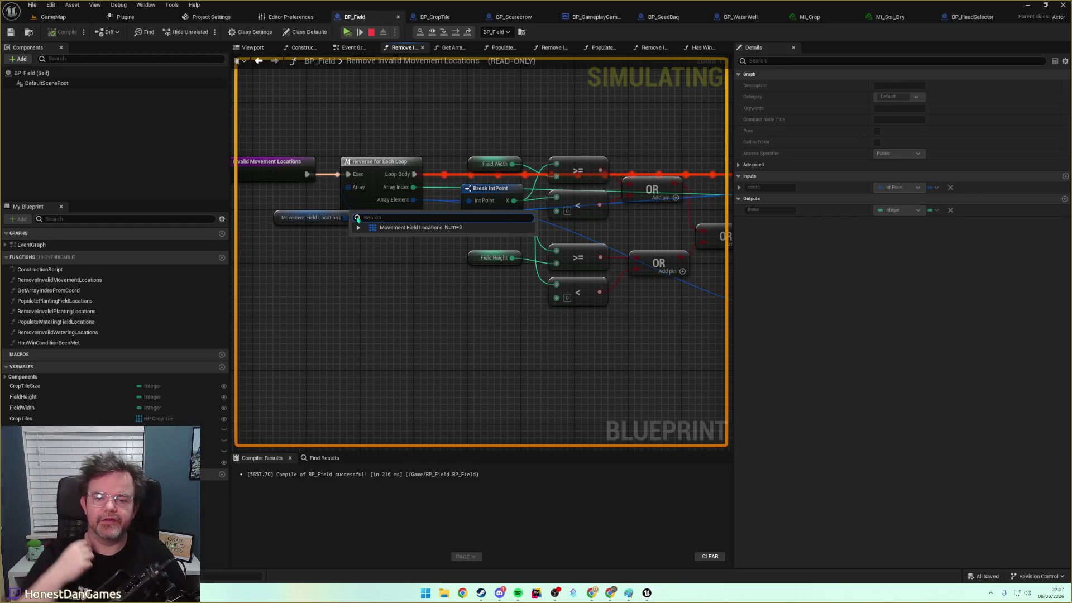
left_click(358, 227)
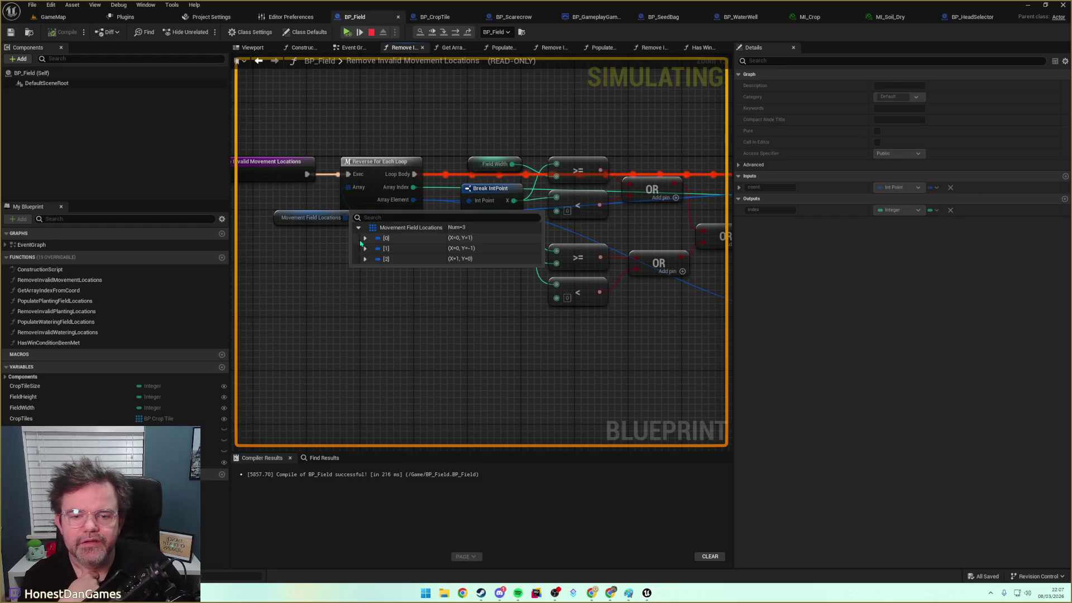
left_click_drag(317, 259, 377, 290)
mouse_move(357, 233)
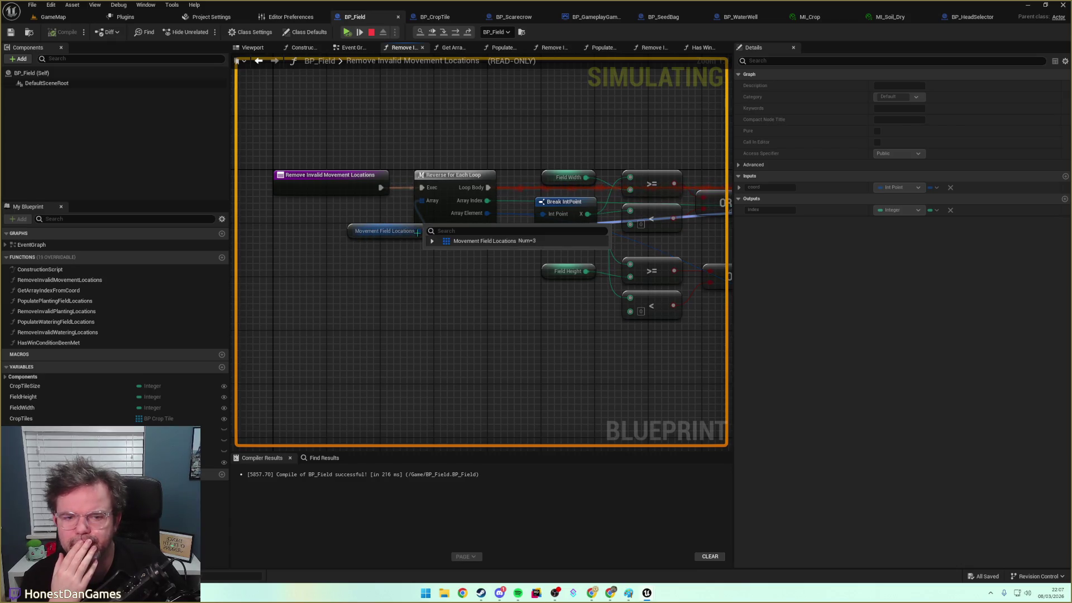
left_click(432, 242)
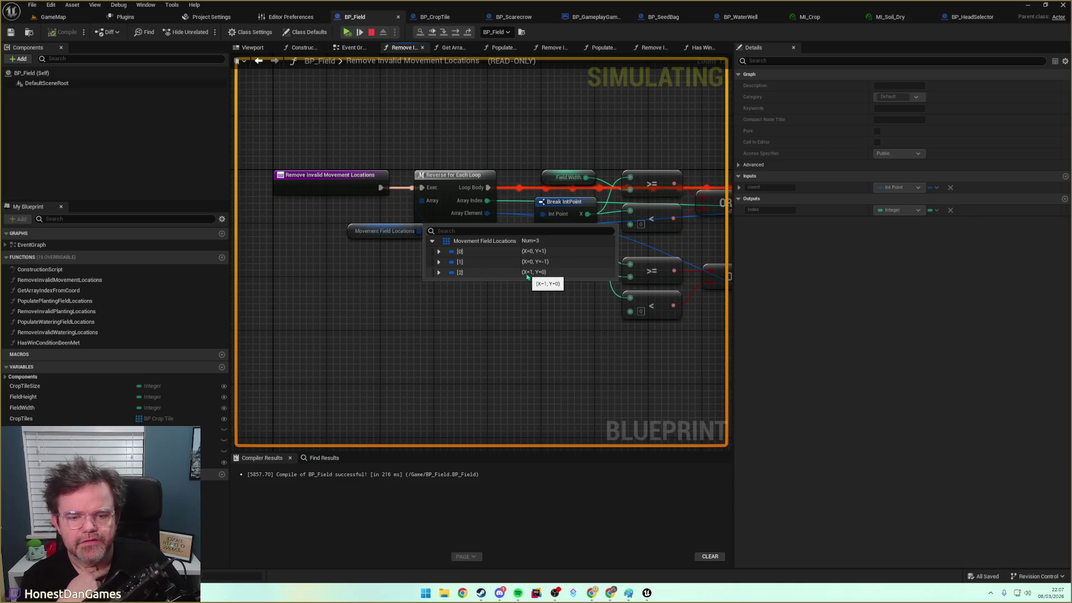
Bring the Blueprint Debugger forward and follow the call stack to Event Graph and SetAvailableTilesForMovement
mouse_move(648, 593)
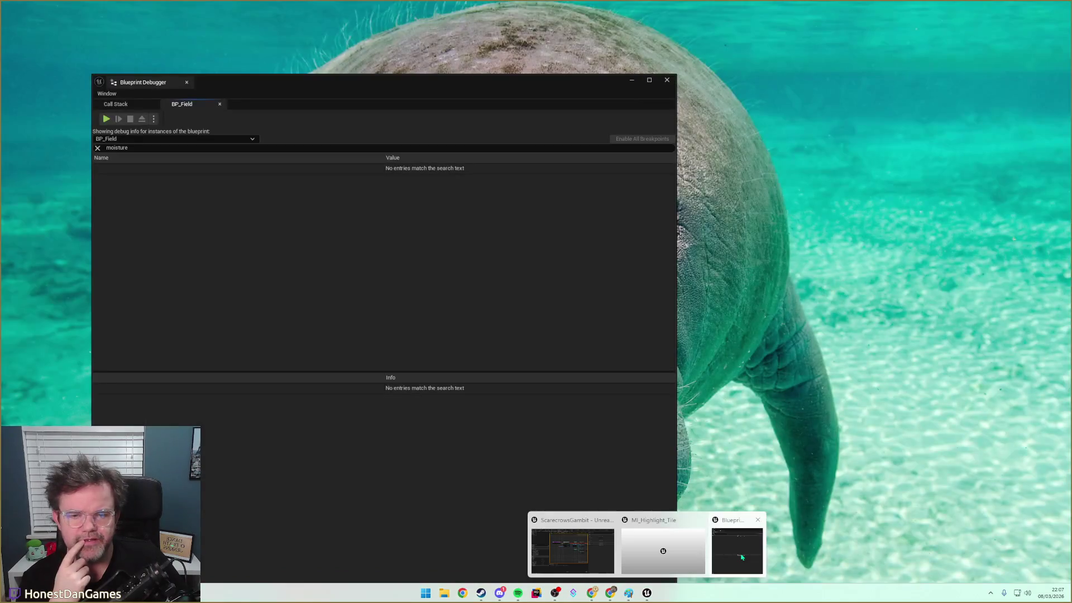
left_click(733, 556)
mouse_move(278, 87)
left_mouse_down()
mouse_move(647, 120)
mouse_move(680, 109)
left_mouse_up()
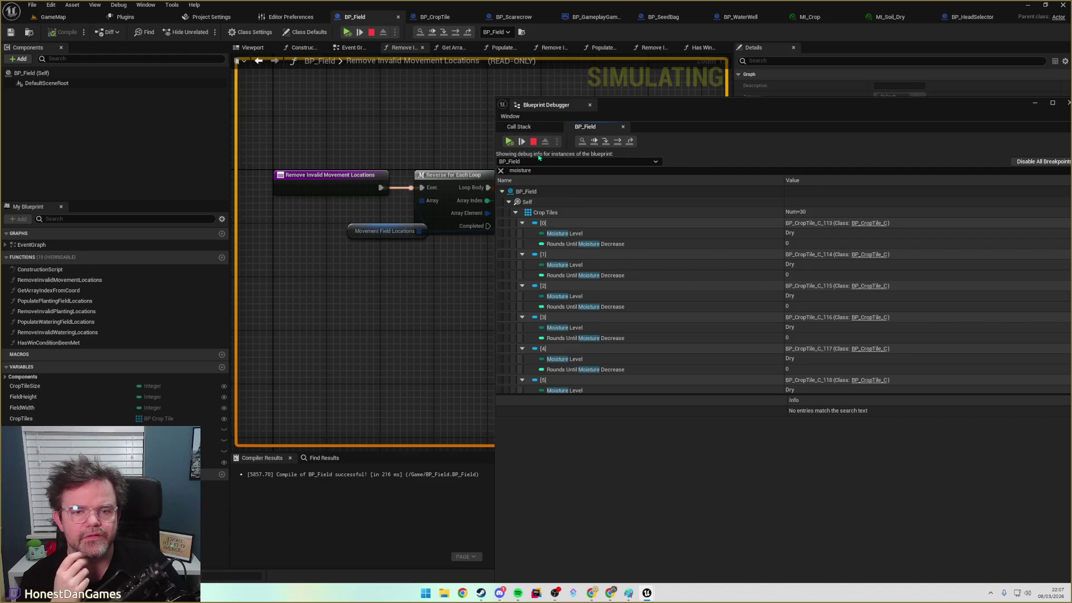
left_click(638, 163)
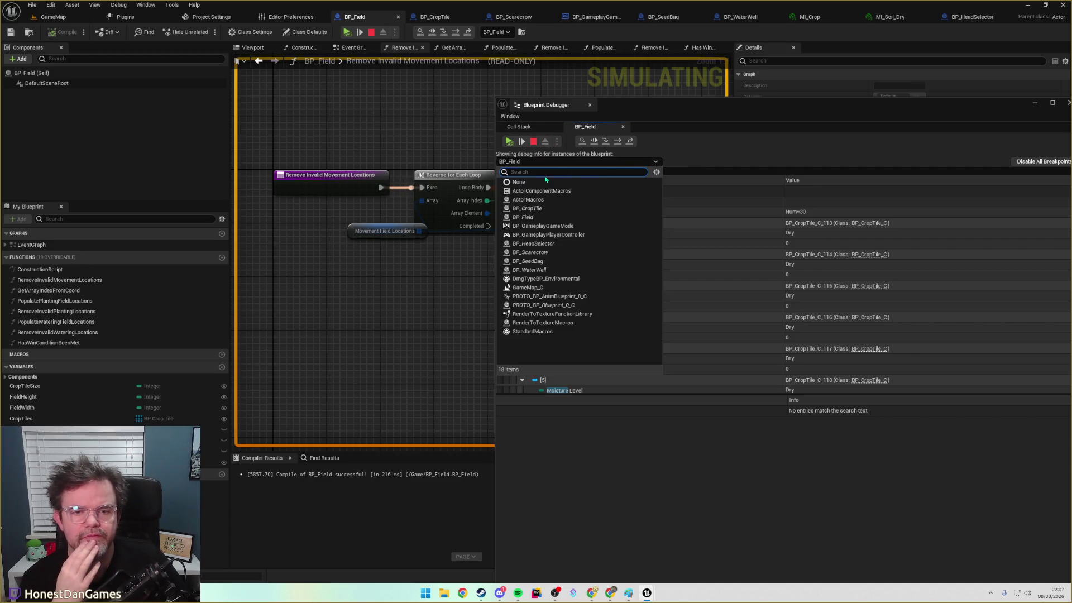
left_click(656, 162)
left_click(519, 127)
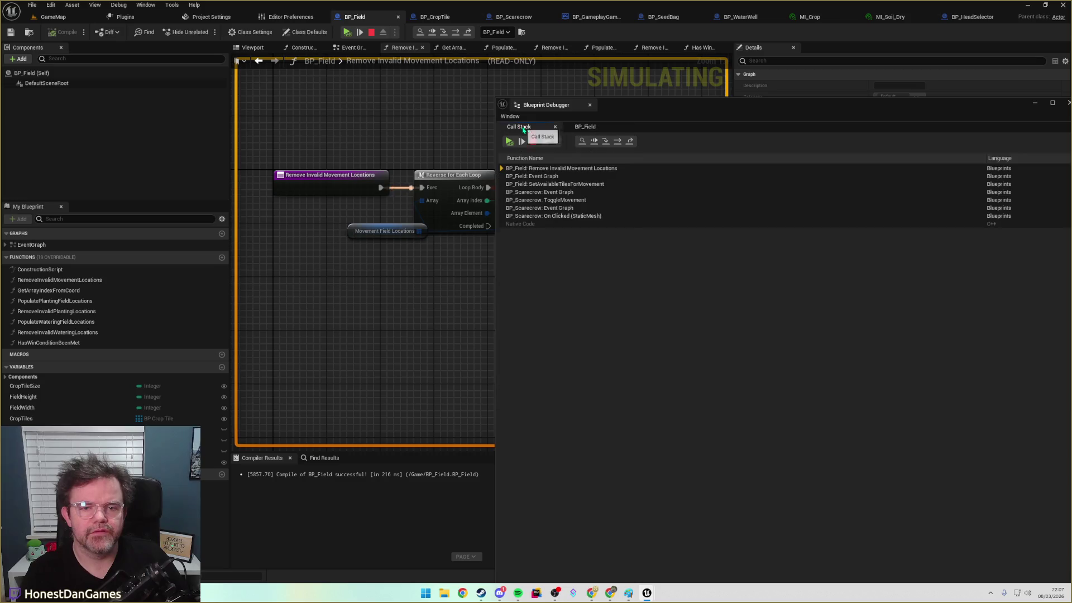
double_click(559, 176)
double_click(573, 184)
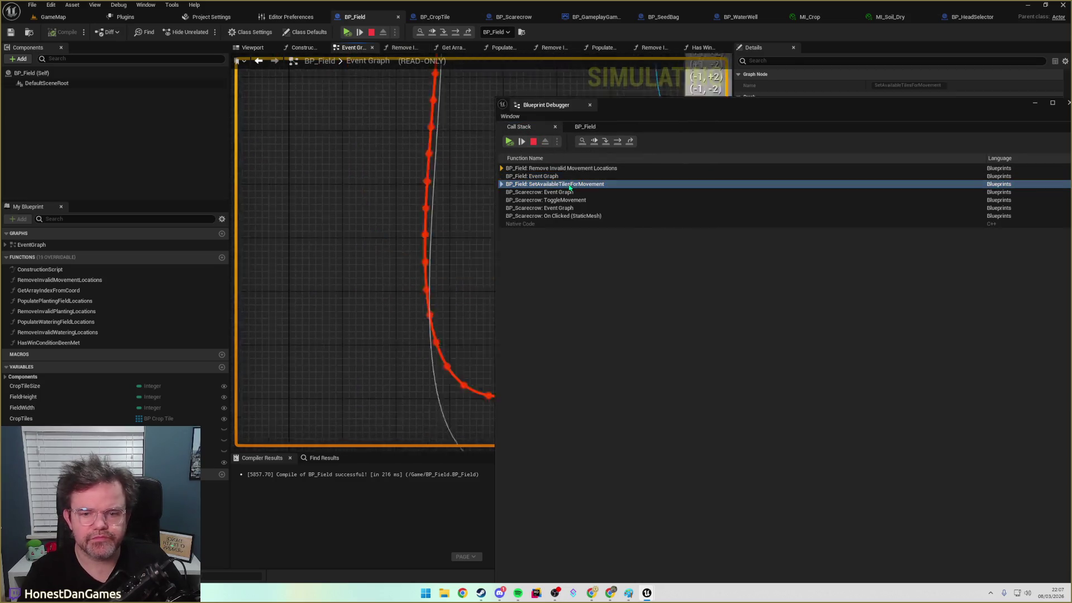
Inspect the Switch on EHeadType and Movement Field Locations add nodes, then return to the breakpoint
mouse_move(620, 114)
left_mouse_down()
mouse_move(781, 316)
mouse_move(795, 301)
left_mouse_up()
mouse_move(559, 342)
left_mouse_down()
mouse_move(330, 323)
mouse_move(233, 302)
left_mouse_up()
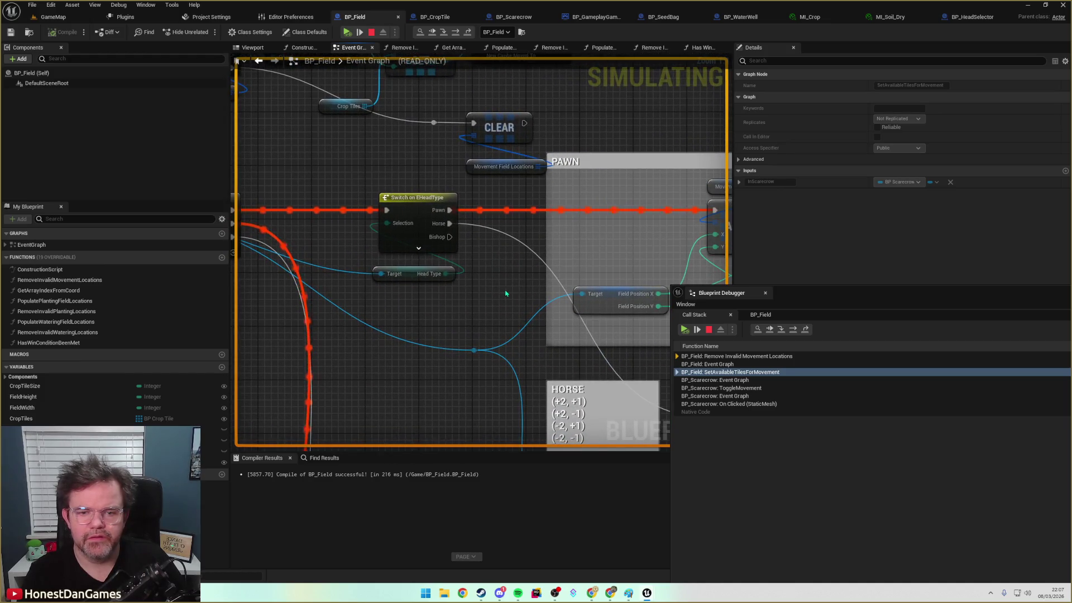
left_click(719, 365)
double_click(719, 365)
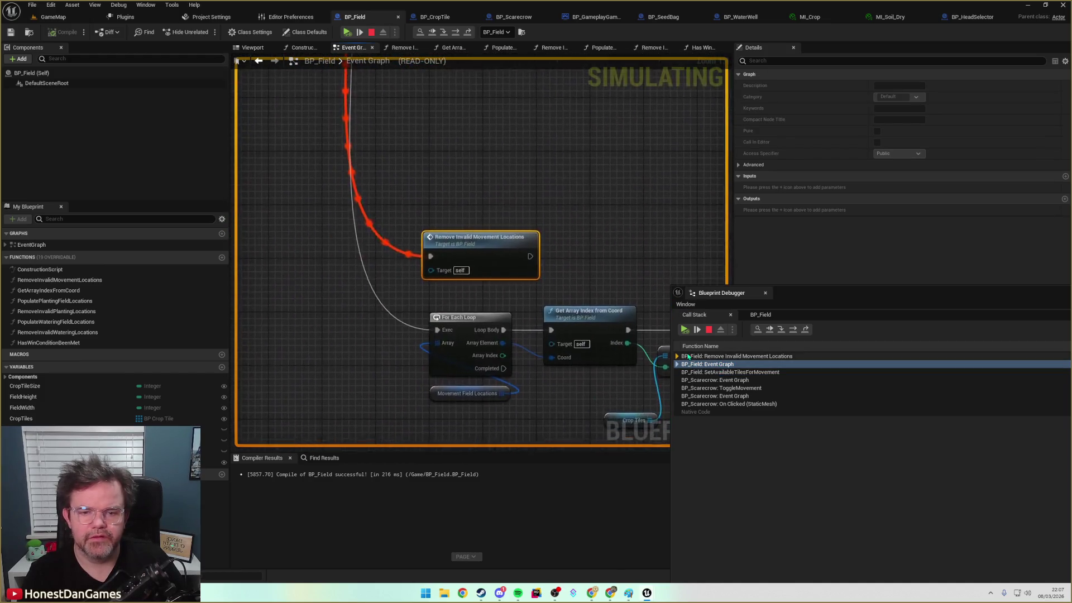
mouse_move(541, 200)
left_mouse_down()
mouse_move(528, 315)
mouse_move(356, 389)
mouse_move(445, 316)
mouse_move(314, 280)
mouse_move(170, 272)
left_mouse_up()
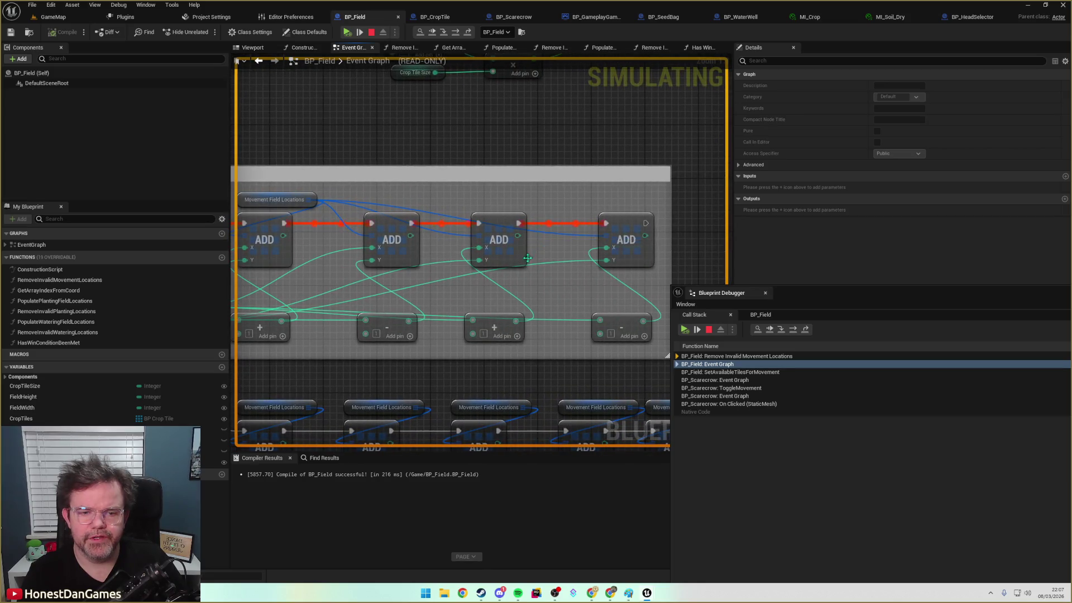
mouse_move(571, 275)
left_mouse_down()
mouse_move(357, 263)
mouse_move(566, 238)
mouse_move(886, 244)
left_mouse_up()
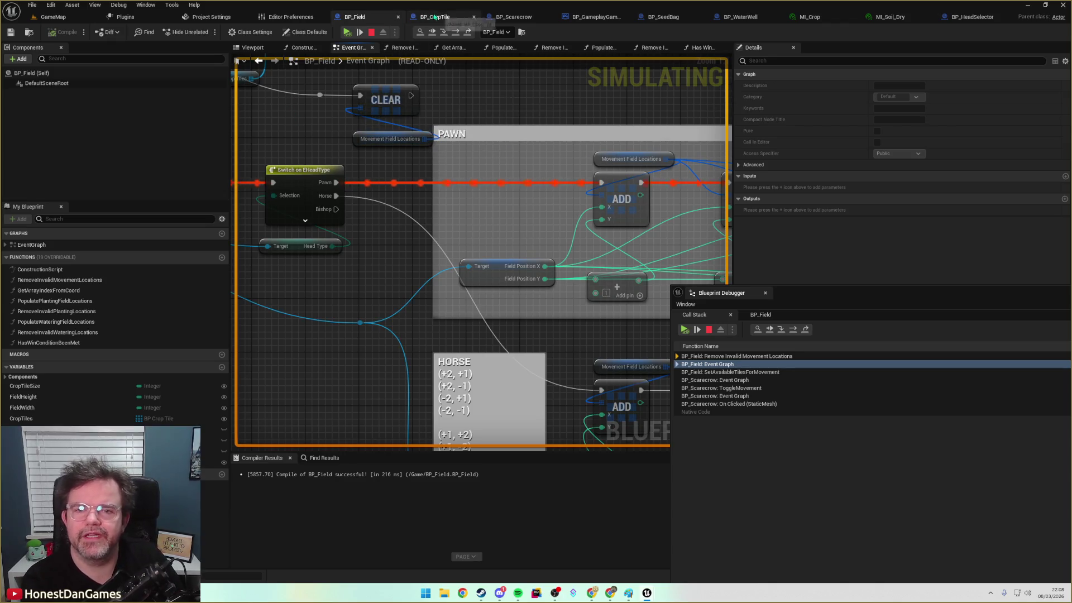
double_click(736, 356)
Pan over the loop, expand Movement Field Locations to check its coordinates, then resume play
scroll(447, 298, "down", 2)
left_click_drag(548, 201, 623, 215)
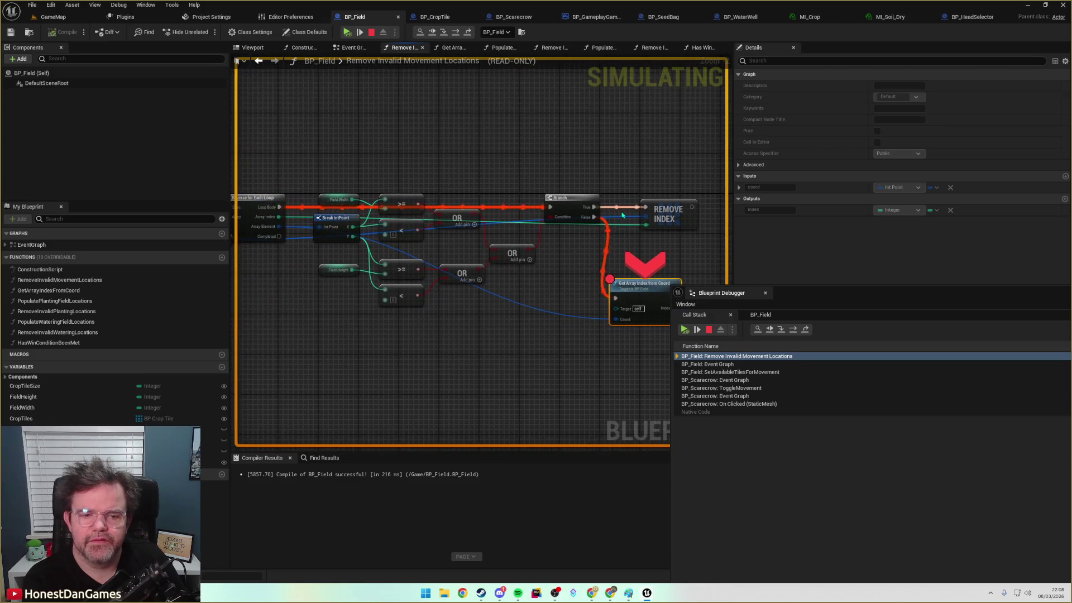
mouse_move(646, 216)
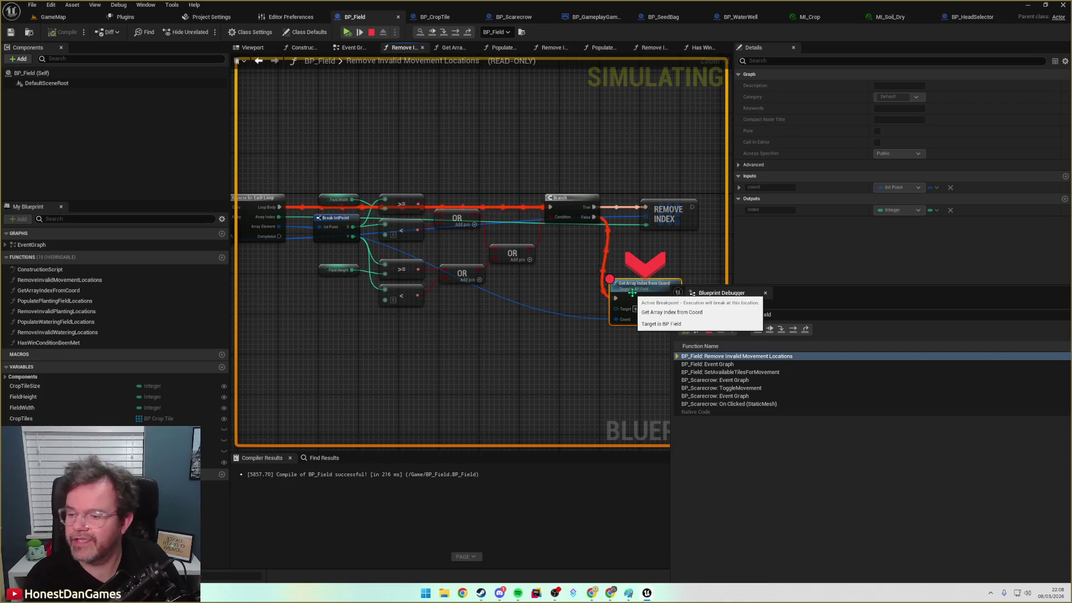
left_click_drag(430, 389, 535, 370)
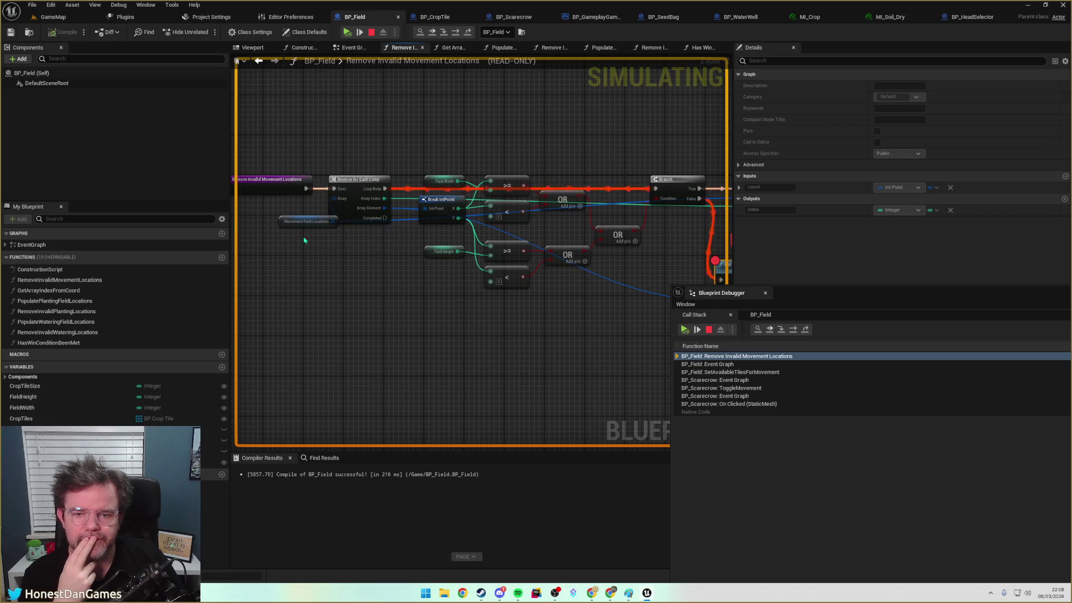
left_click_drag(304, 240, 370, 287)
right_click(409, 279)
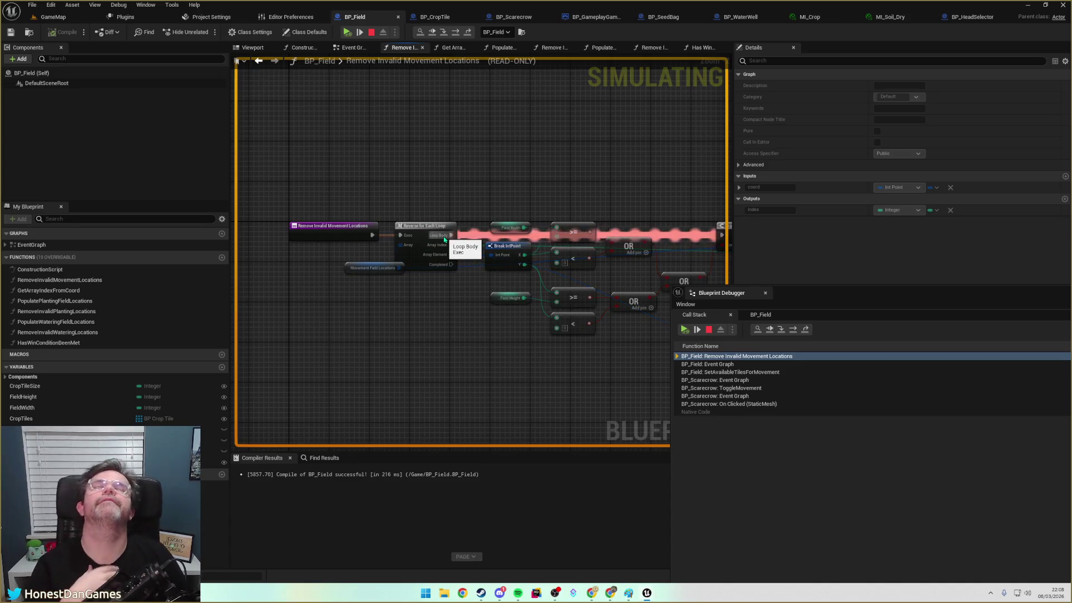
mouse_move(450, 291)
left_mouse_down()
mouse_move(435, 303)
mouse_move(381, 287)
left_mouse_up()
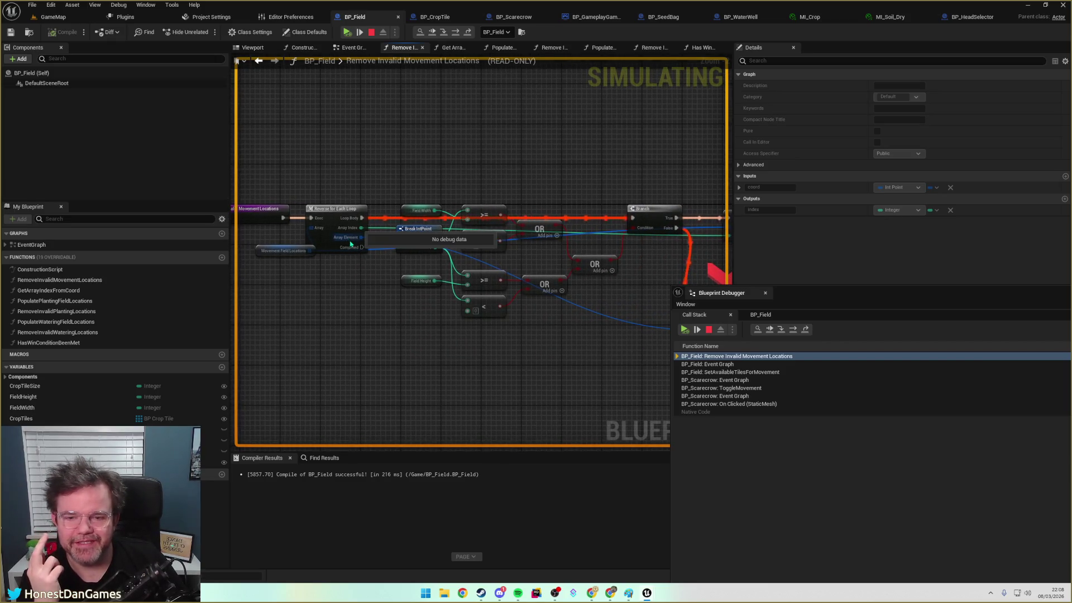
left_click(322, 262)
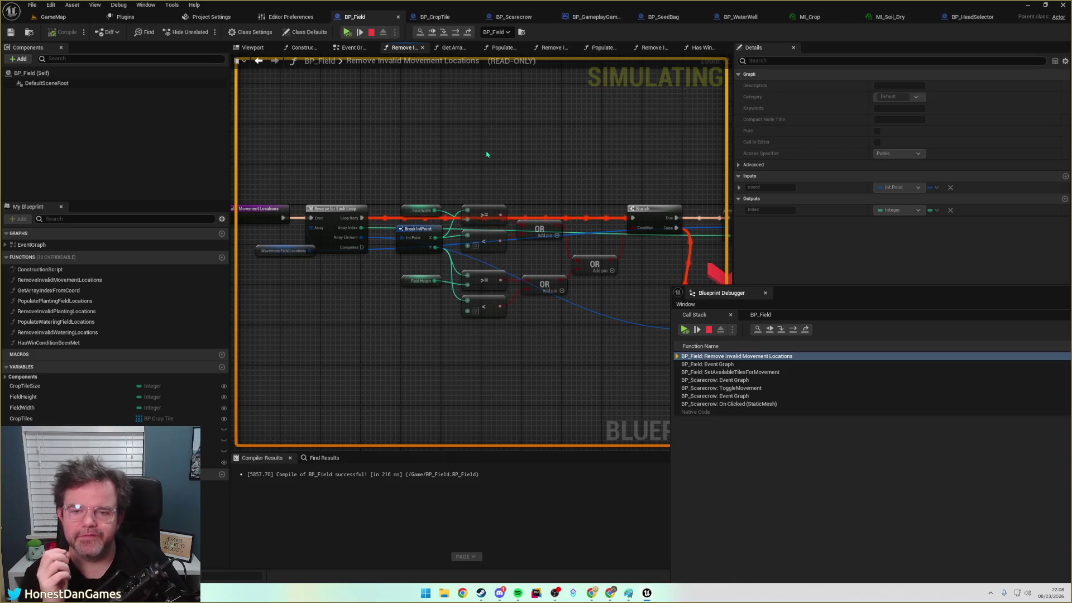
left_click(346, 32)
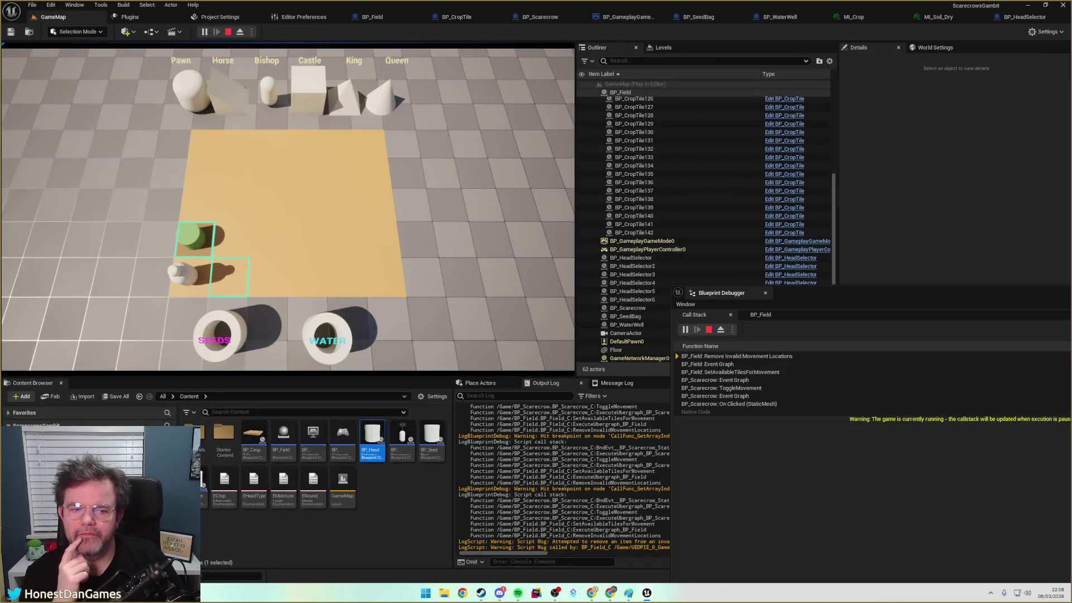
Move the scarecrow and reselect it to hit the breakpoint, then inspect and step to Remove Index
left_click(131, 258)
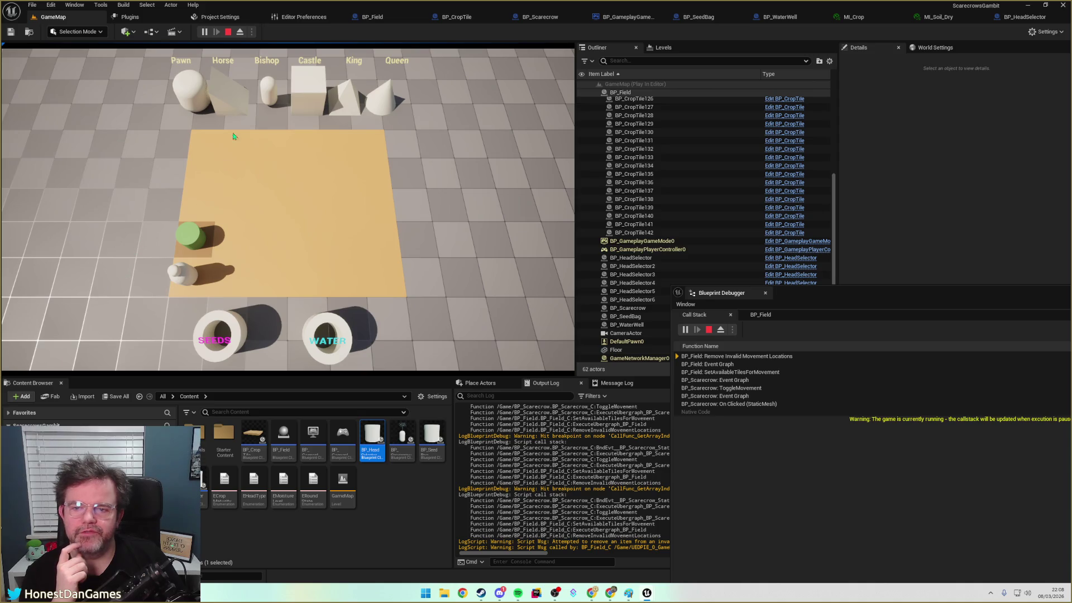
left_click(183, 277)
mouse_move(363, 292)
left_mouse_down()
mouse_move(480, 290)
mouse_move(411, 289)
left_mouse_up()
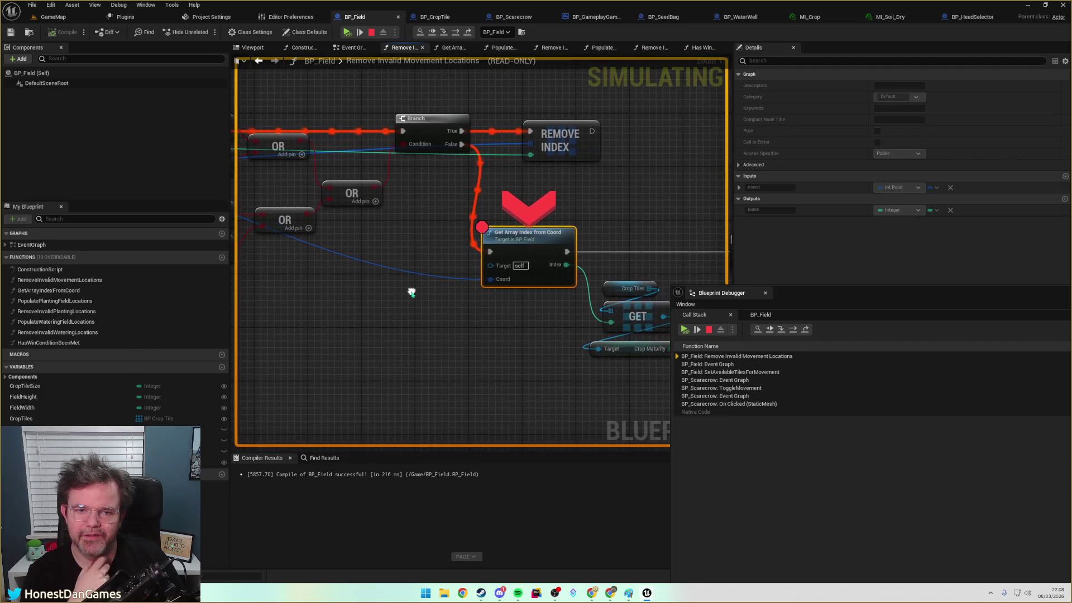
left_click(551, 127)
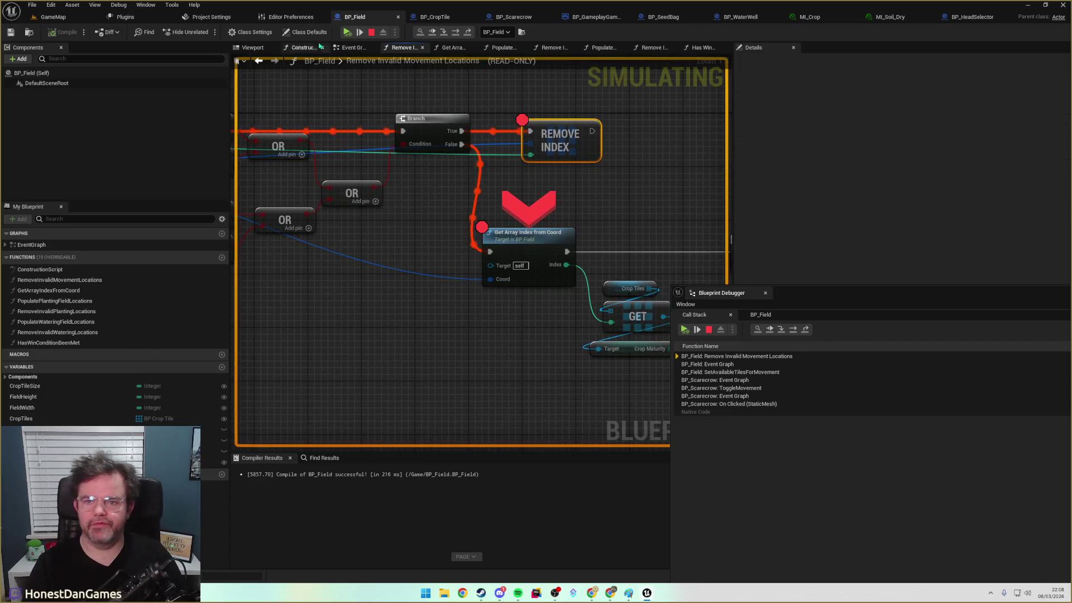
left_click(347, 31)
left_click(347, 32)
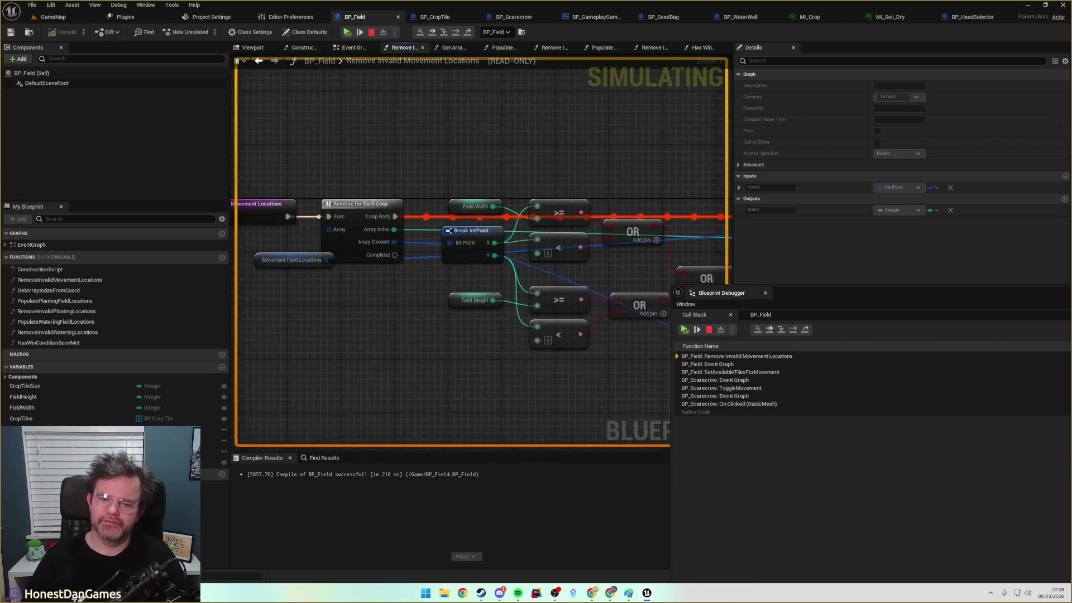
Step with F10 to the Branch, read the Crop Maturity comparisons, then resume and stop simulation
mouse_move(345, 254)
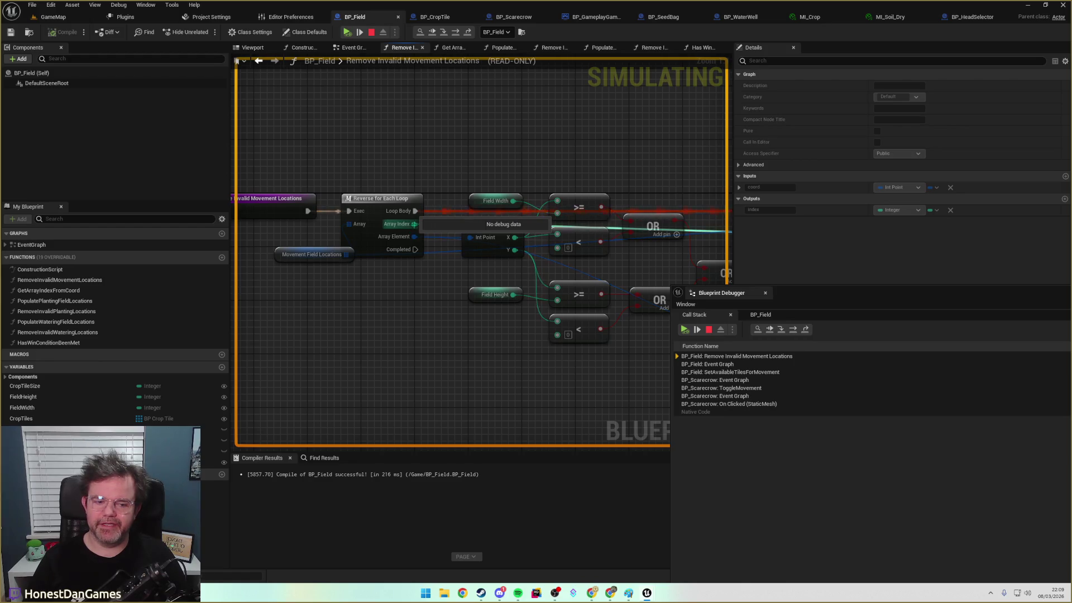
key("F10")
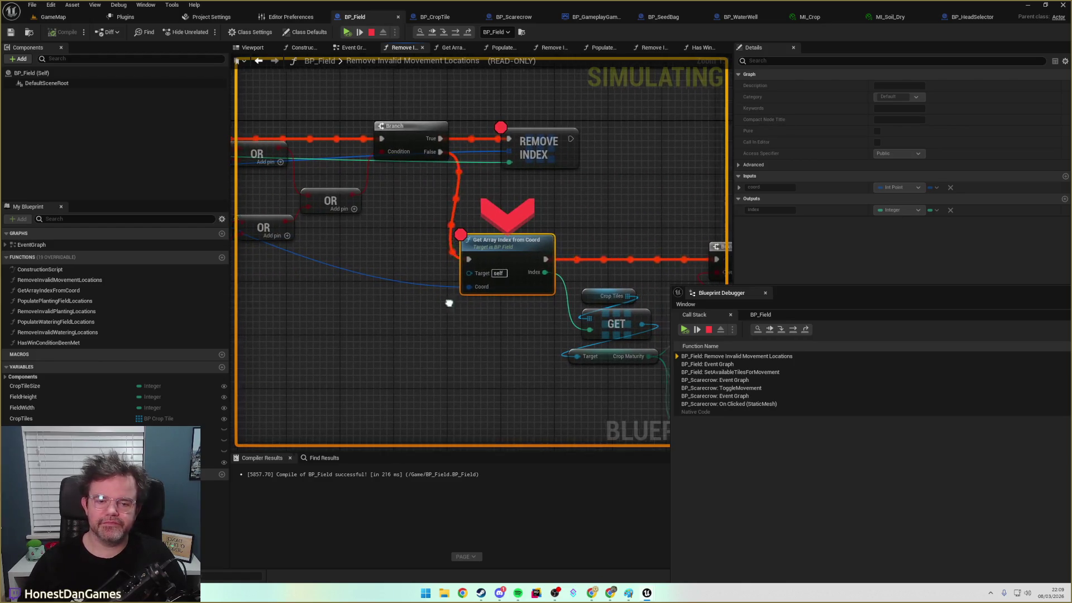
left_click_drag(447, 301, 280, 259)
key("F10")
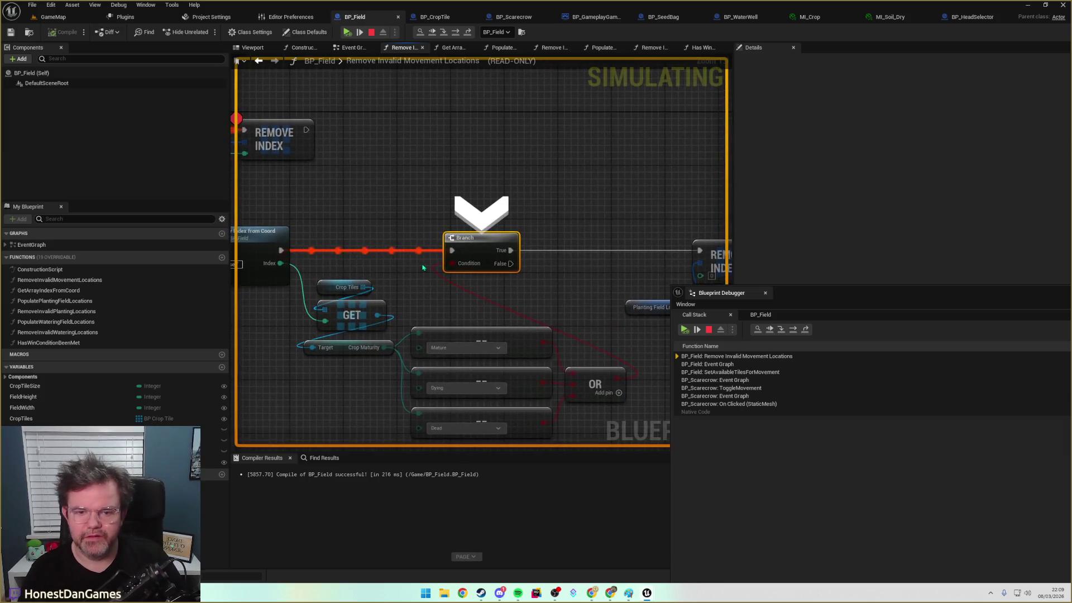
left_click_drag(423, 263, 418, 214)
mouse_move(380, 292)
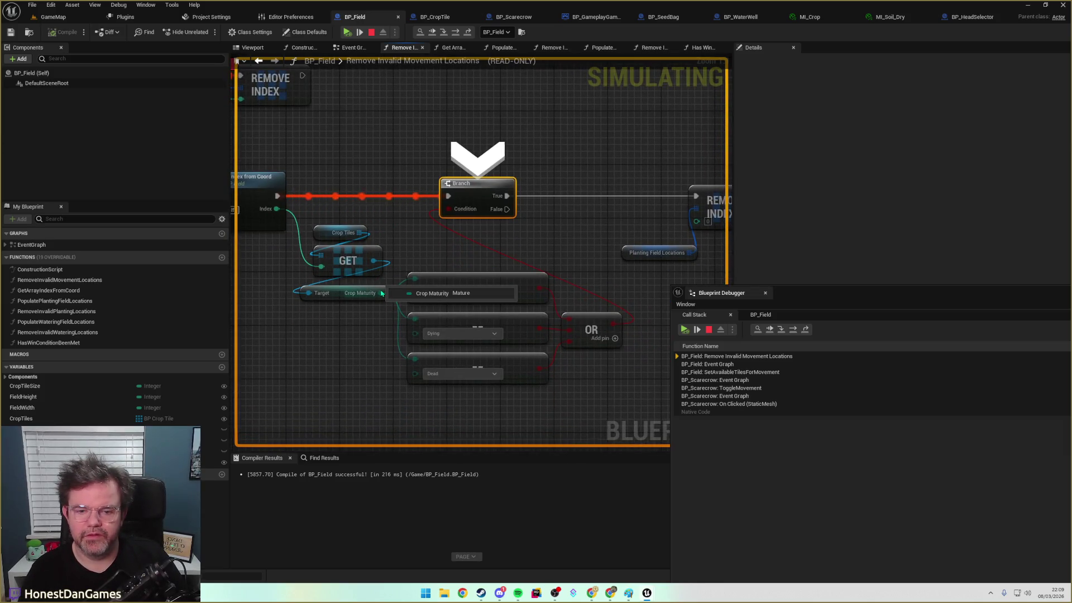
left_click_drag(424, 290, 401, 261)
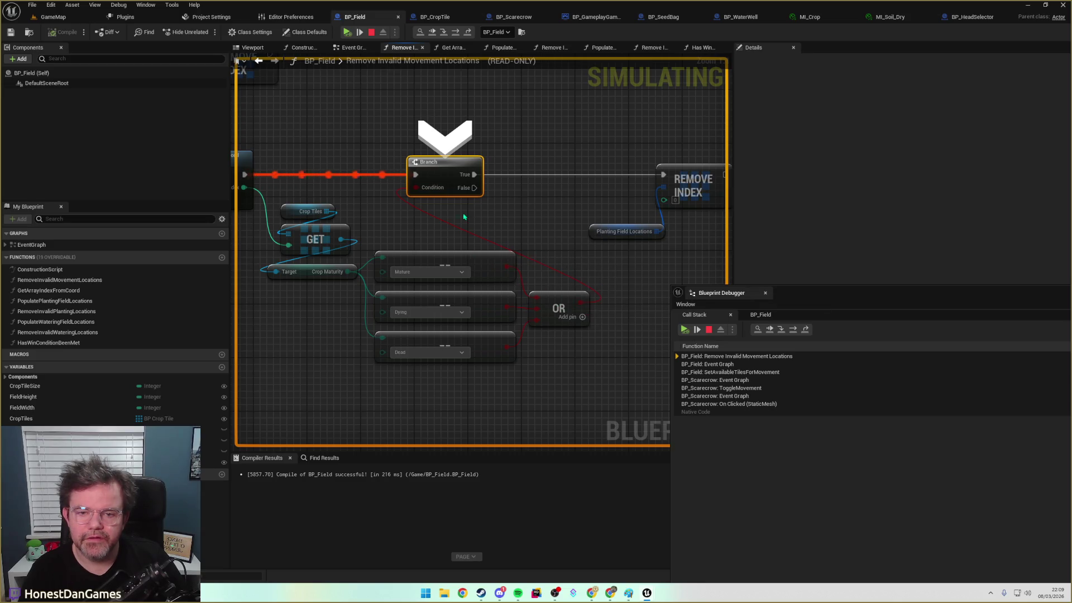
key("F10")
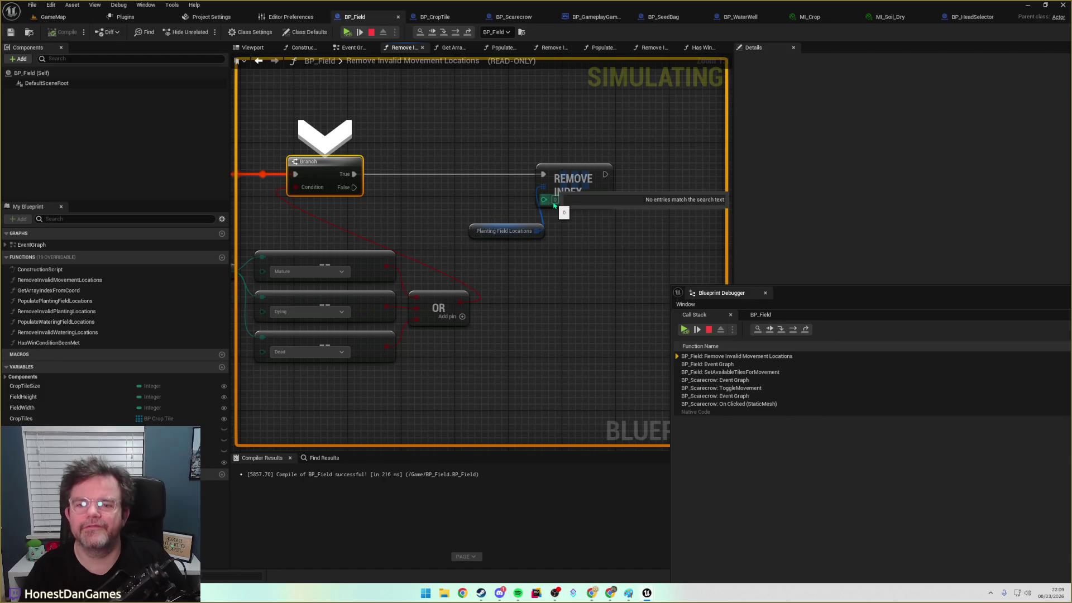
key("Escape")
scroll(599, 162, "down", 1)
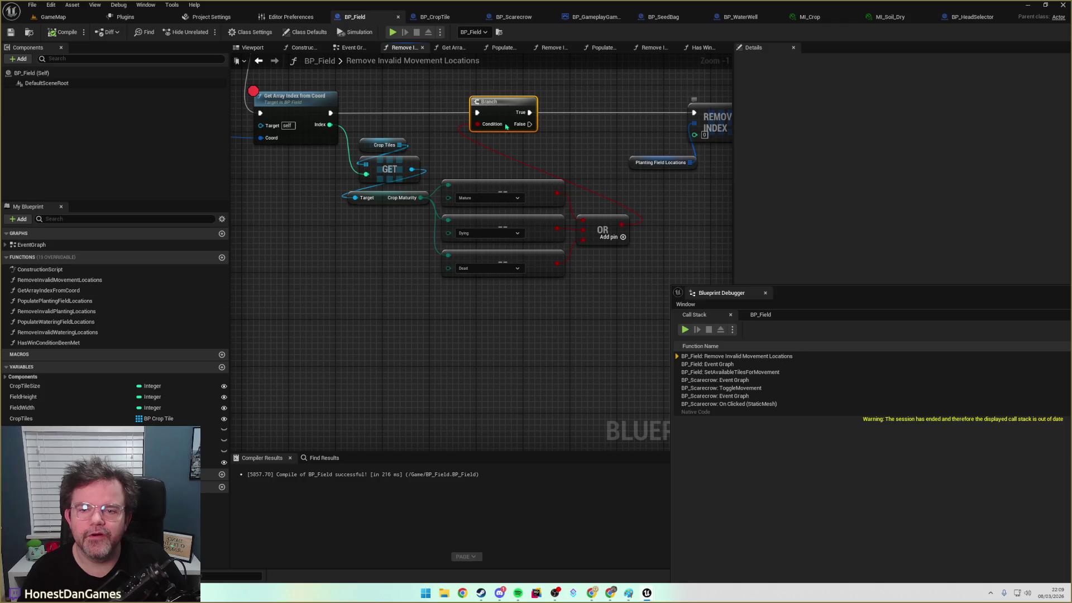
Connect the For Each Loop's Array Index pin to Remove Index's index pin
scroll(337, 122, "down", 1)
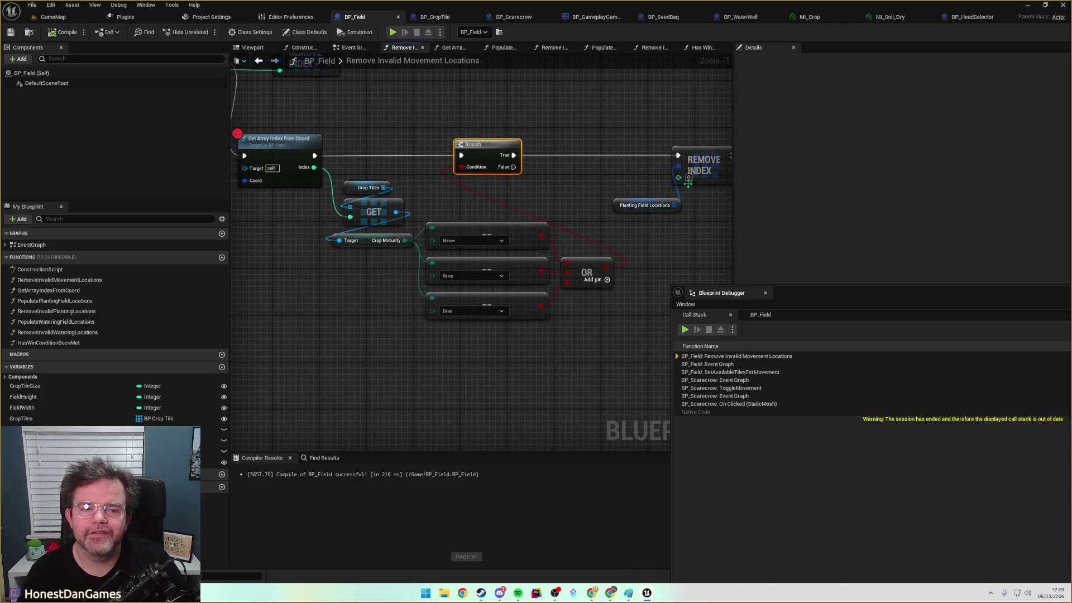
scroll(498, 151, "down", 3)
scroll(605, 191, "up", 2)
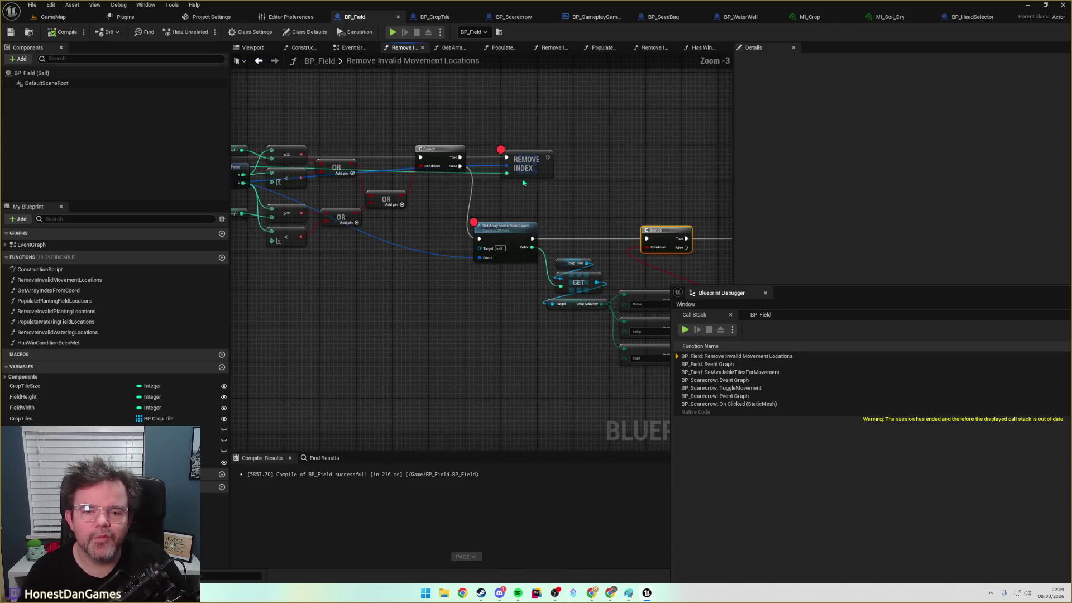
left_click_drag(691, 188, 686, 188)
mouse_move(399, 160)
left_mouse_down()
mouse_move(761, 190)
mouse_move(522, 212)
mouse_move(561, 240)
mouse_move(555, 254)
left_mouse_up()
Compile and save BP_Field, then start playing the level
left_click(63, 32)
left_click(11, 33)
left_click(53, 17)
left_click(205, 32)
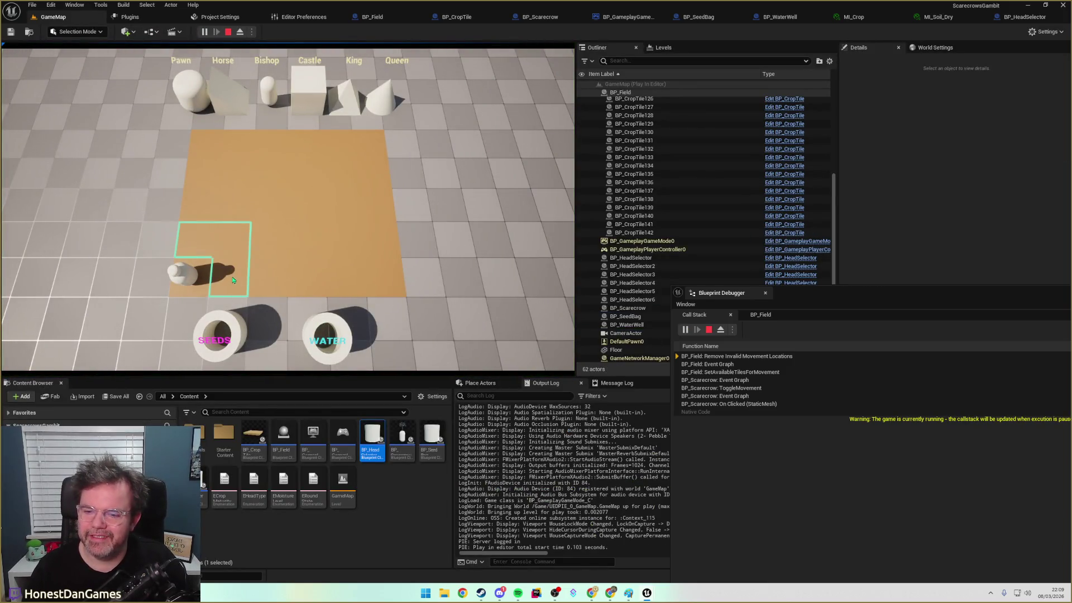
Plant and water a seed above the scarecrow, give it the Pawn head, and select it
left_click(207, 260)
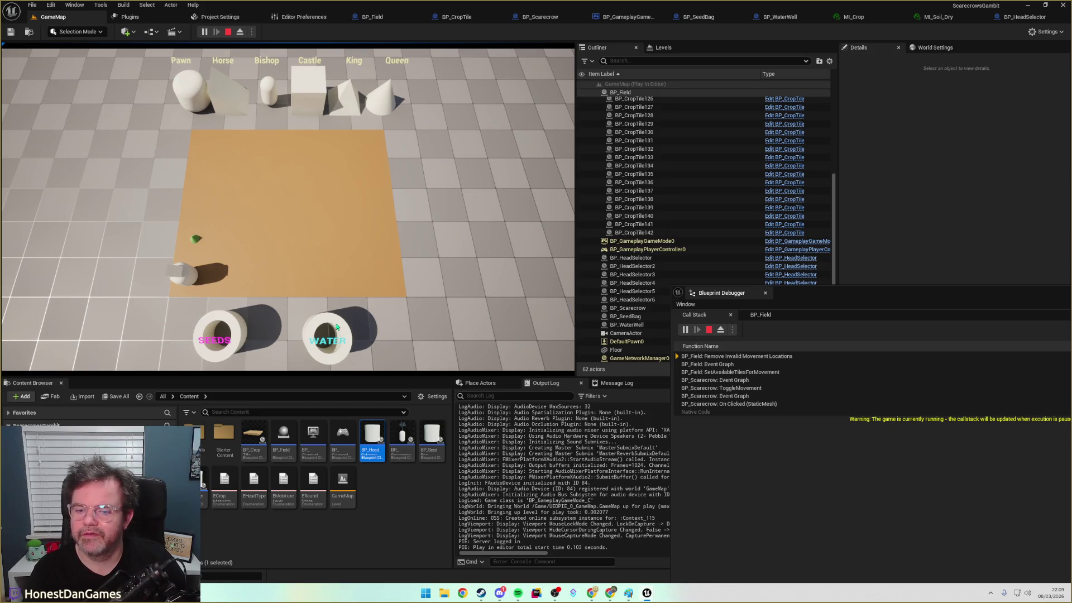
left_click(194, 239)
left_click(189, 106)
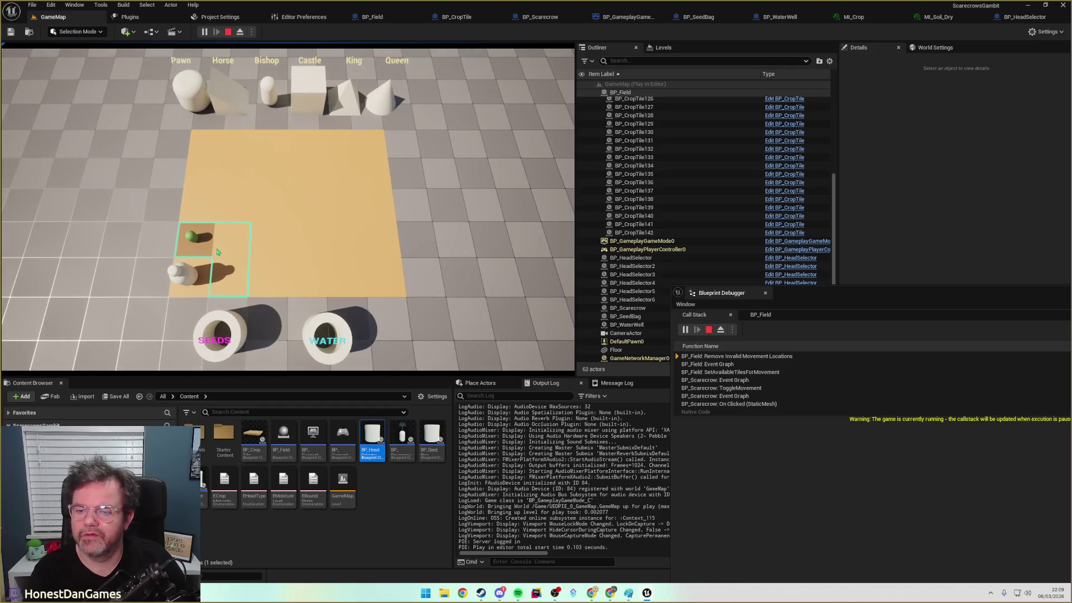
left_click(189, 96)
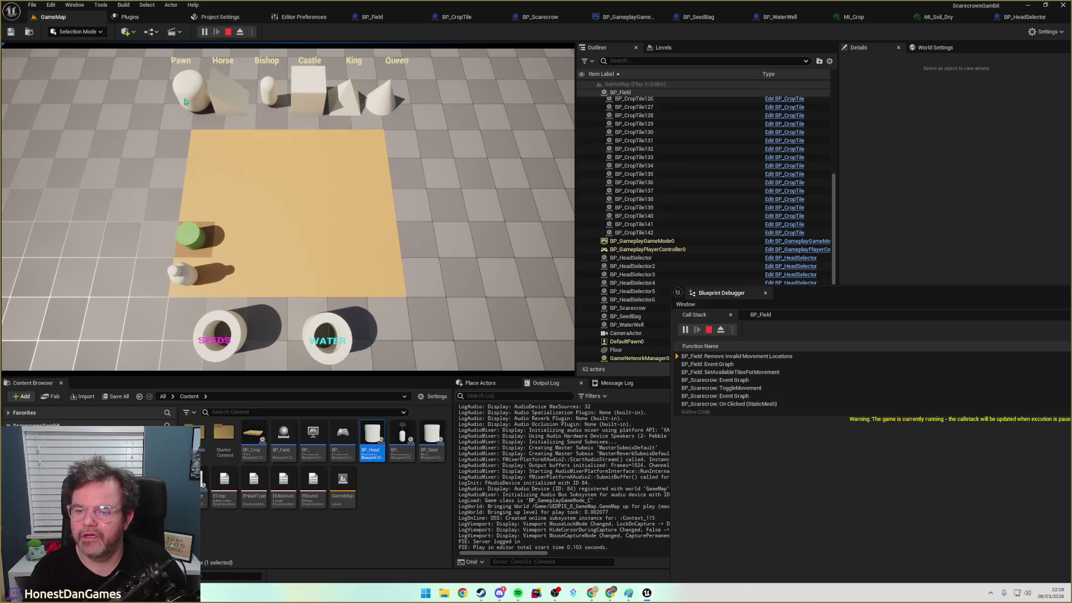
left_click(193, 289)
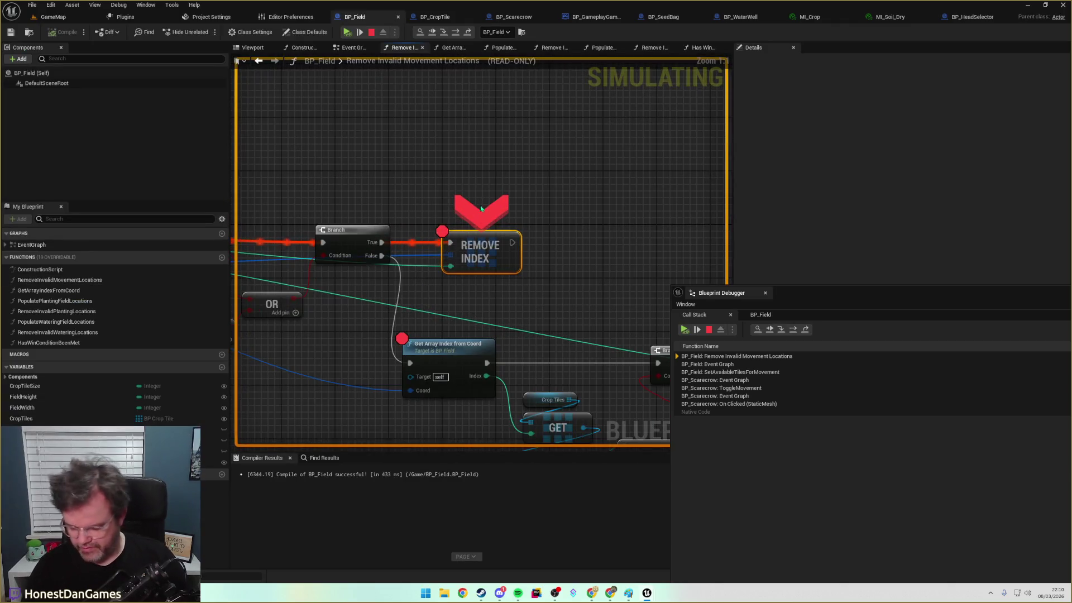
Remove the breakpoints on Remove Index and Get Array Index from Coord, then resume the game
left_click(442, 230)
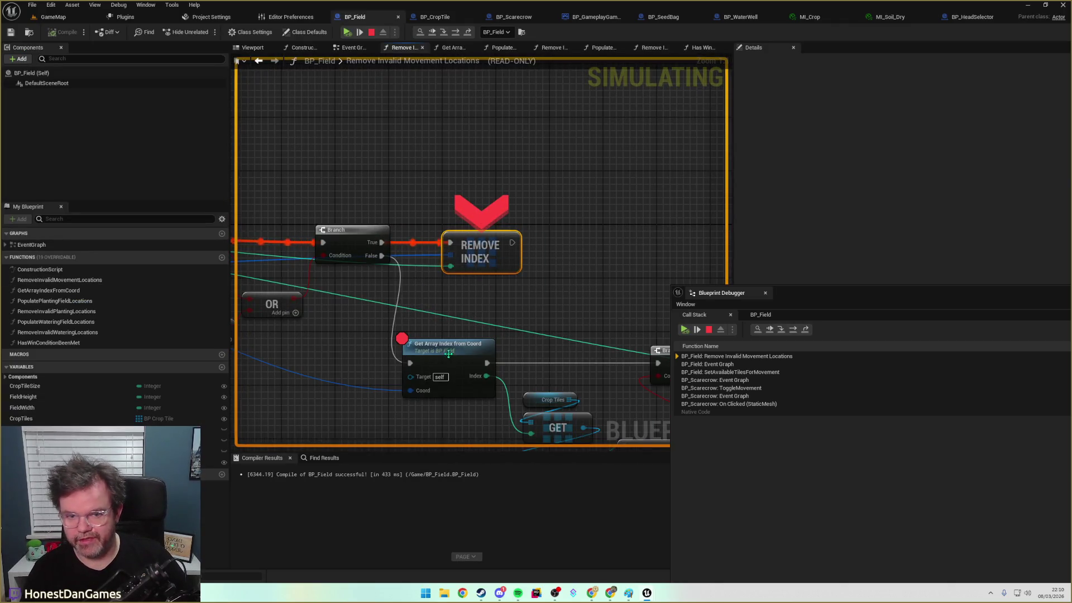
left_click(449, 353)
key("F9")
left_click(346, 32)
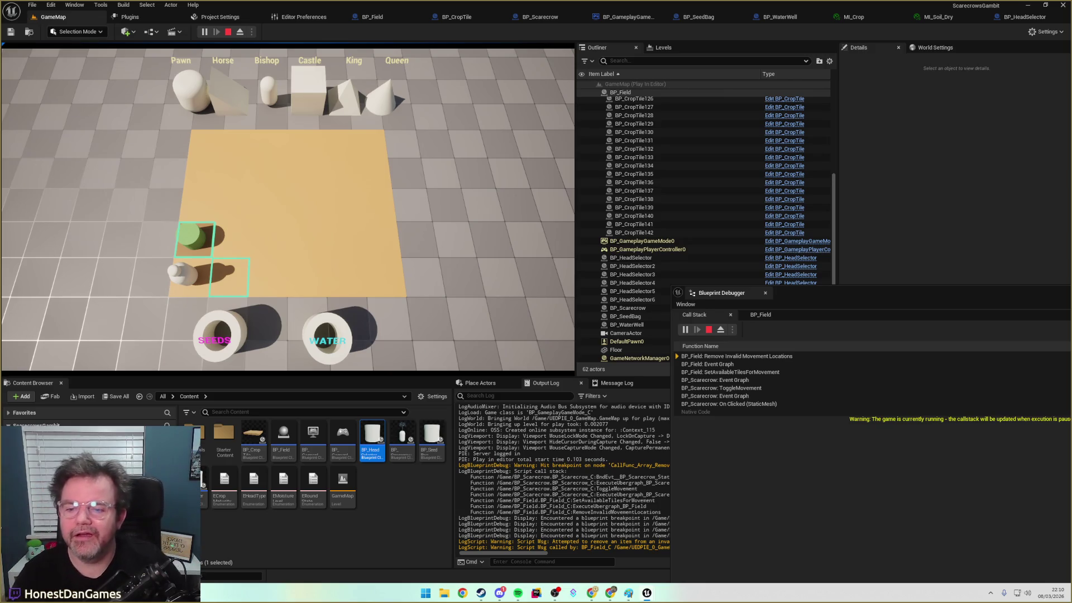
Move the scarecrow up and back down, then jump to Remove Invalid Movement Locations in the call stack
left_click(188, 259)
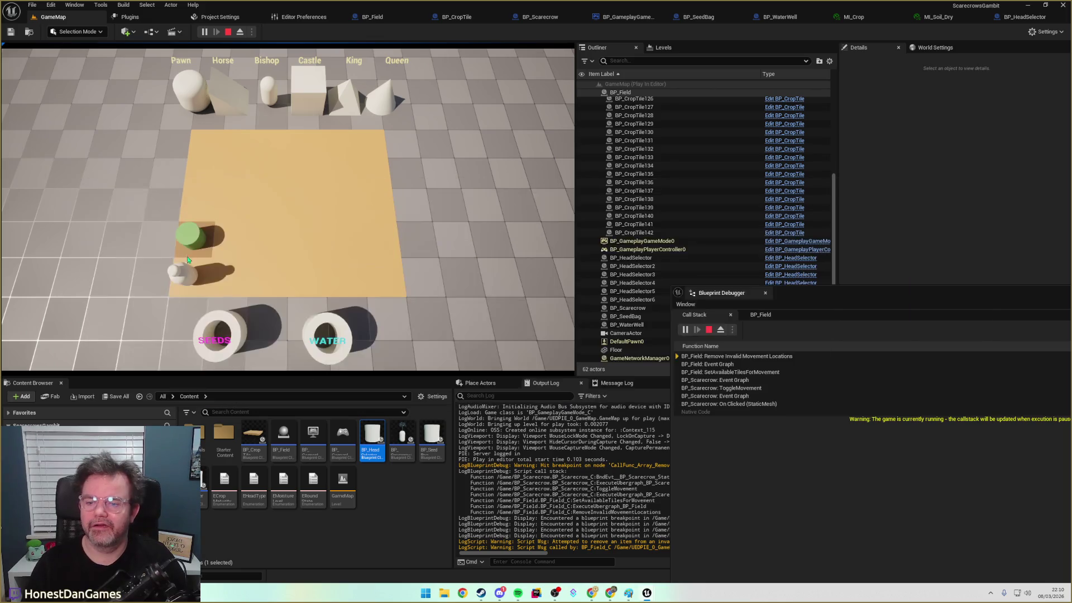
left_click(186, 276)
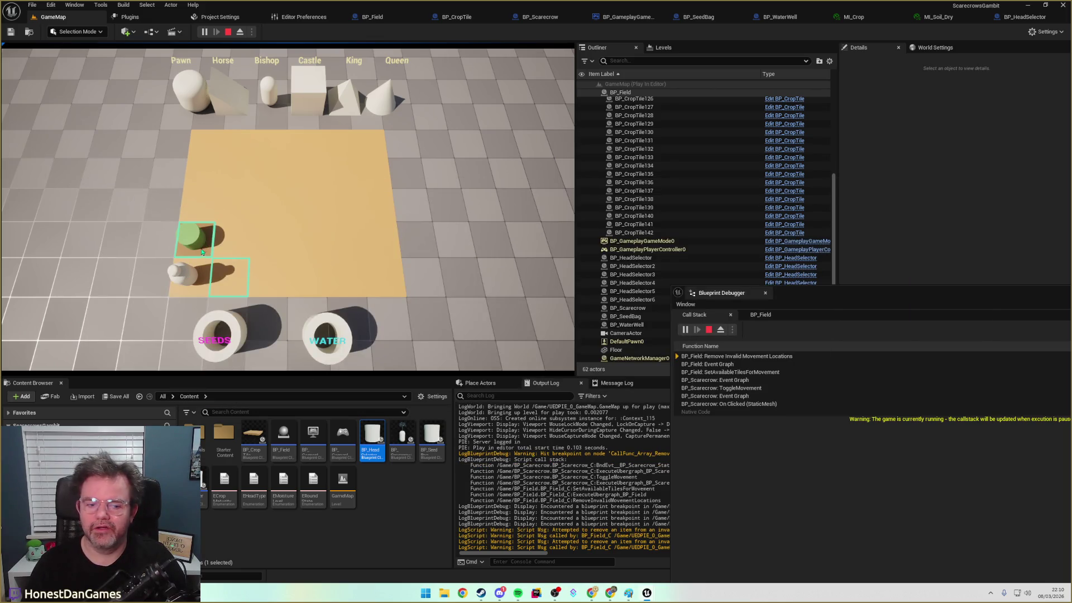
left_click(202, 253)
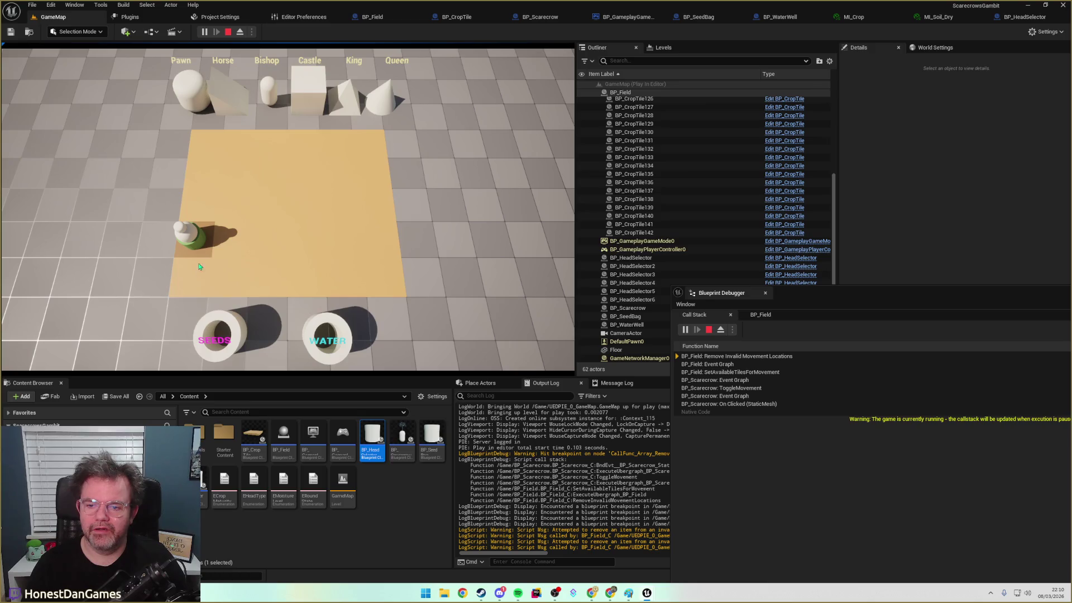
left_click(190, 275)
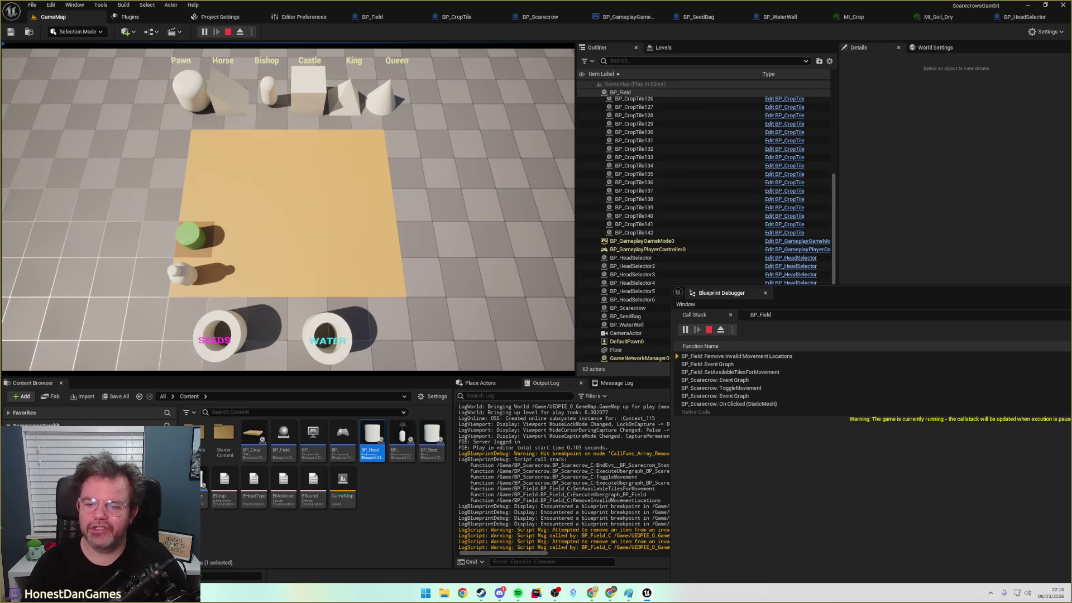
left_click(196, 281)
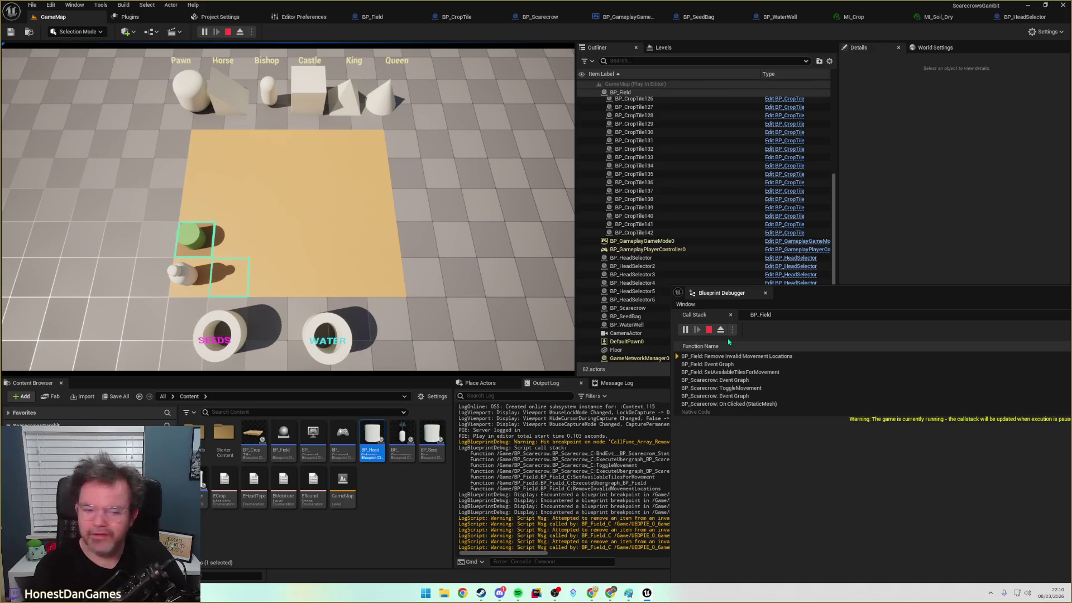
left_click(700, 357)
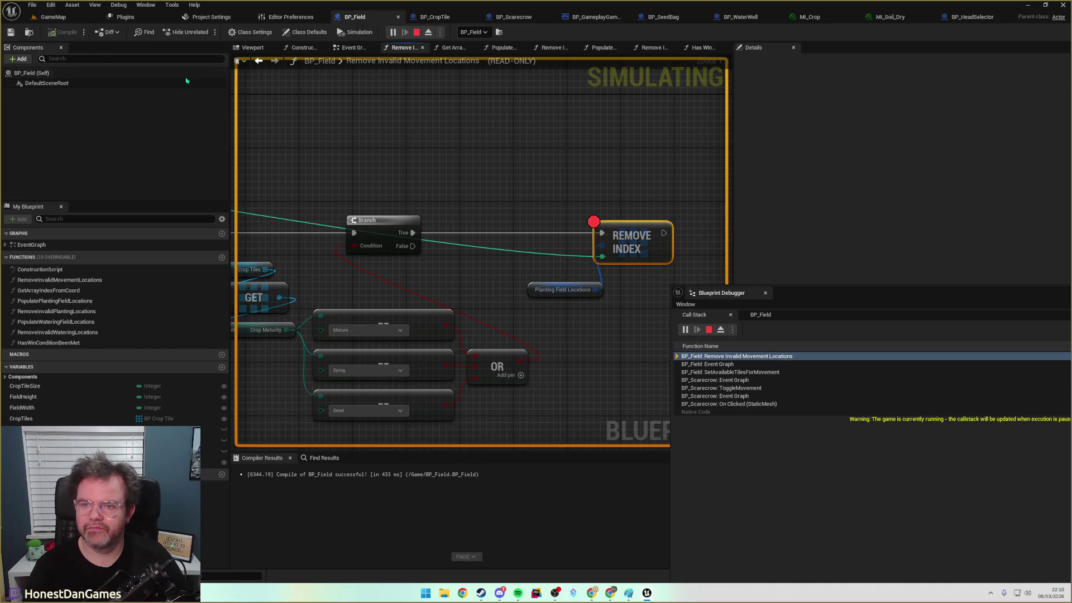
Read Remove Index's array pin (Planting Field Locations, Num=0) and the comparison nodes, then switch to BP_CropTile
mouse_move(553, 211)
left_mouse_down()
mouse_move(555, 222)
mouse_move(625, 225)
mouse_move(445, 177)
mouse_move(373, 105)
mouse_move(337, 100)
mouse_move(457, 118)
mouse_move(366, 114)
left_mouse_up()
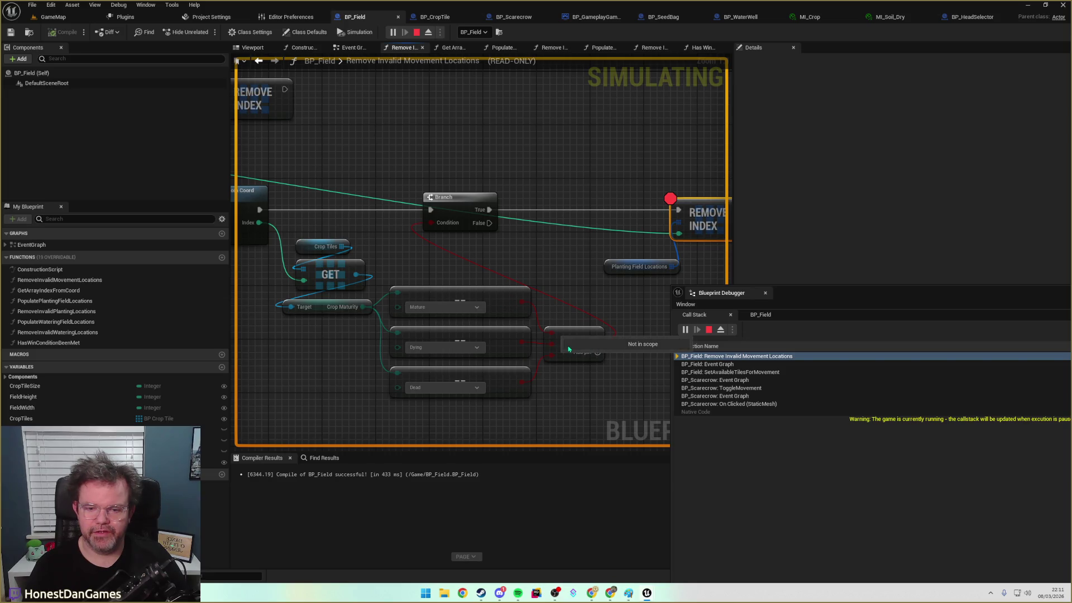
mouse_move(678, 223)
left_mouse_down()
mouse_move(505, 232)
mouse_move(656, 245)
mouse_move(285, 137)
mouse_move(512, 197)
mouse_move(720, 217)
left_mouse_up()
mouse_move(505, 232)
mouse_move(621, 239)
mouse_move(633, 299)
left_mouse_down()
mouse_move(402, 268)
mouse_move(376, 248)
left_mouse_up()
left_click(438, 16)
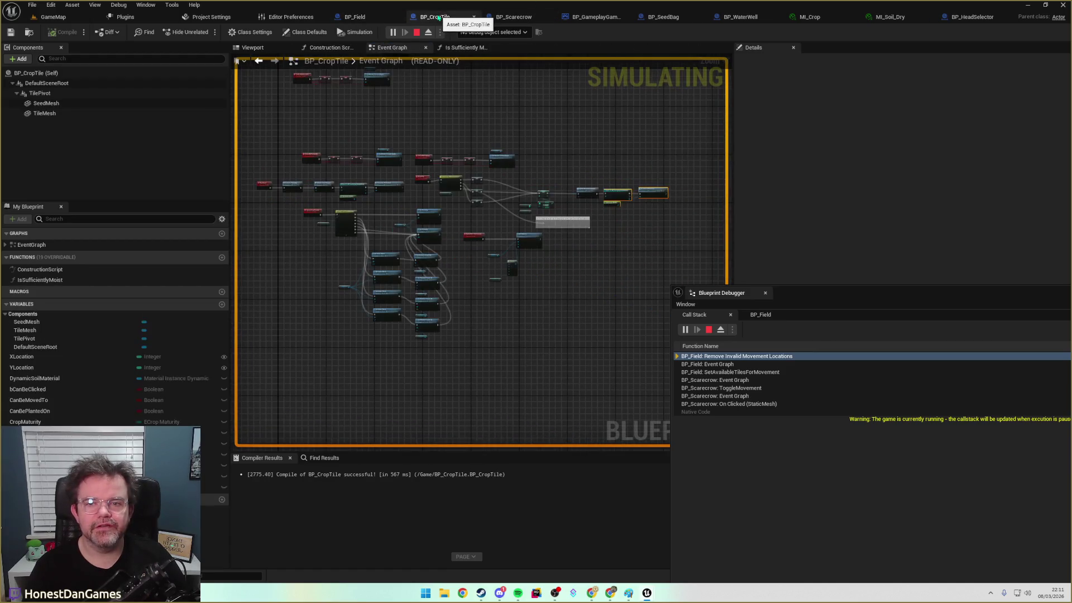
Look over BP_Field's Remove Invalid Planting Locations function for comparison
left_click(358, 18)
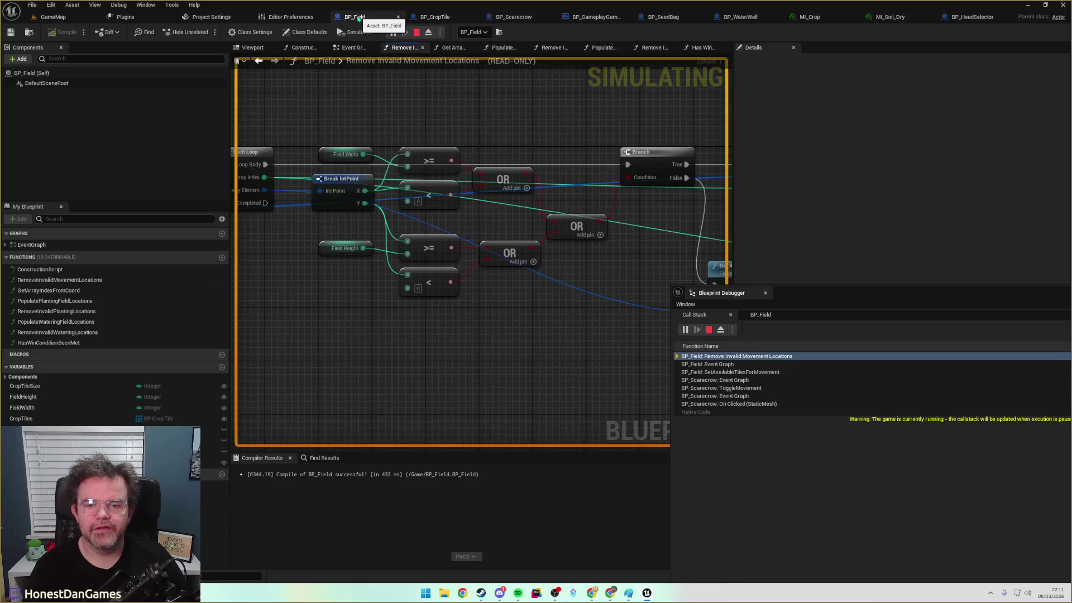
double_click(52, 312)
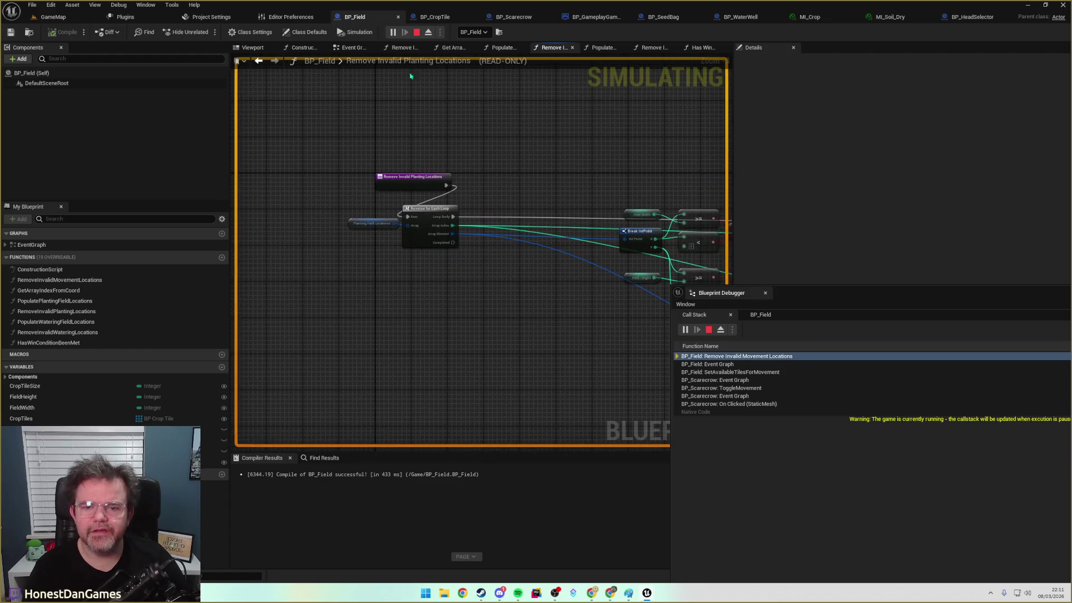
double_click(373, 62)
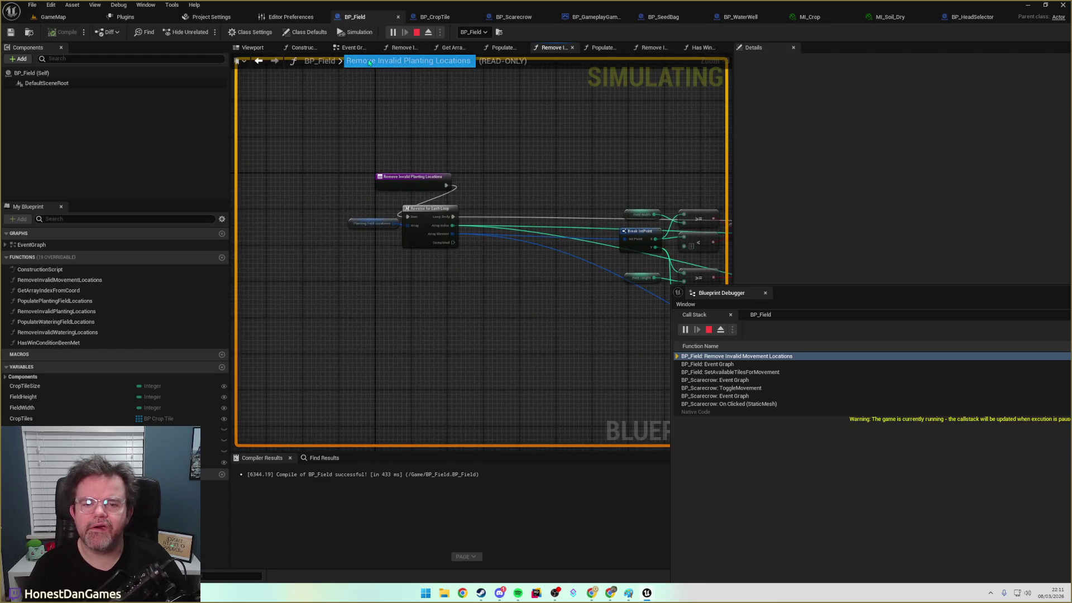
key("Escape")
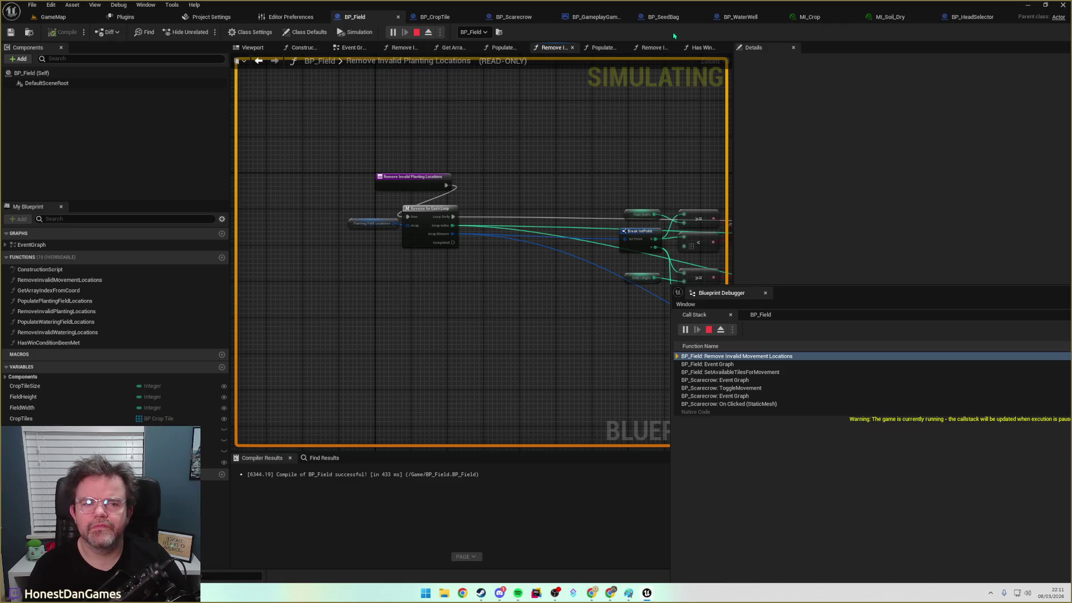
scroll(401, 211, "up", 3)
mouse_move(364, 238)
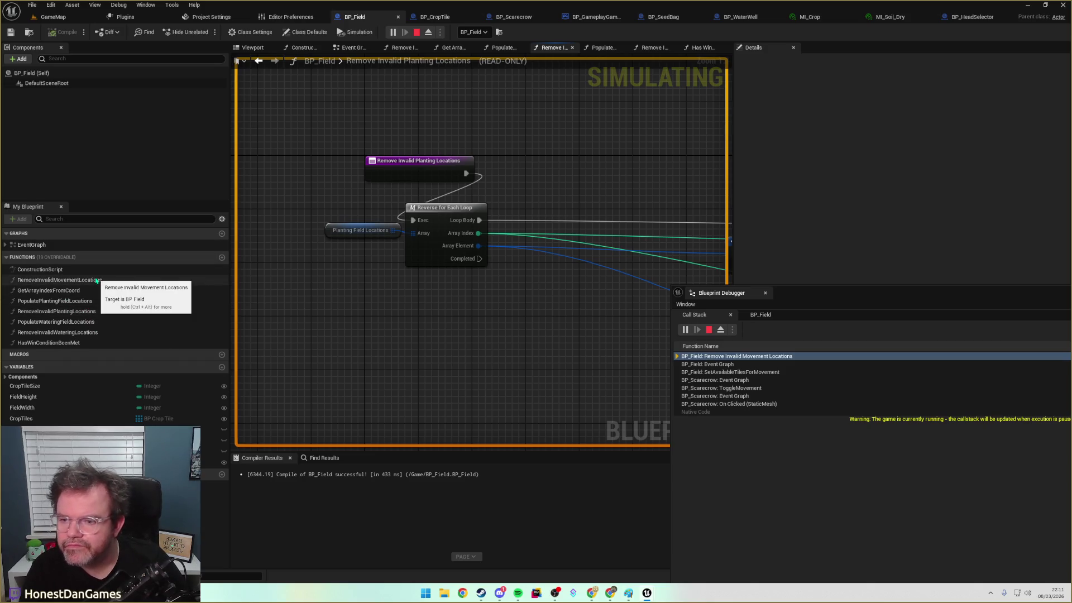
Reopen Remove Invalid Movement Locations, return to the GameMap level, and save all assets
double_click(96, 280)
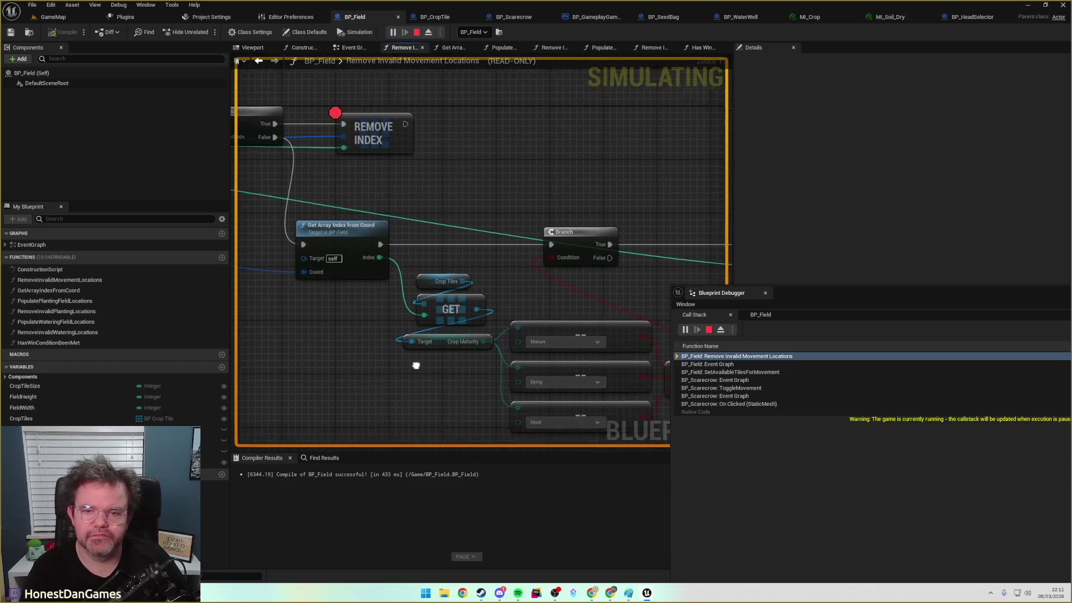
scroll(309, 279, "down", 2)
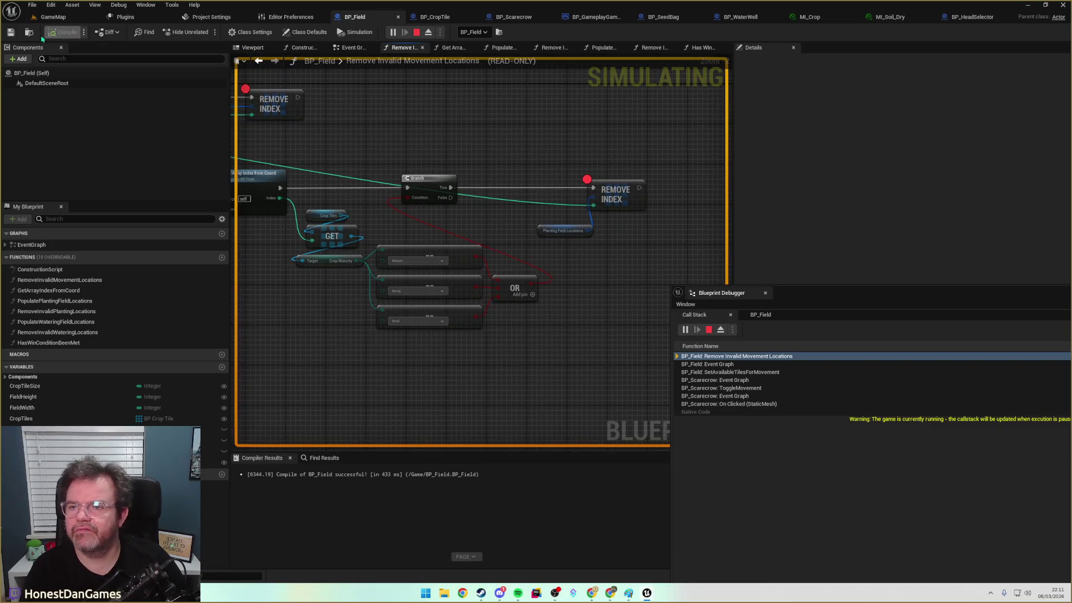
left_click(53, 17)
left_click(11, 32)
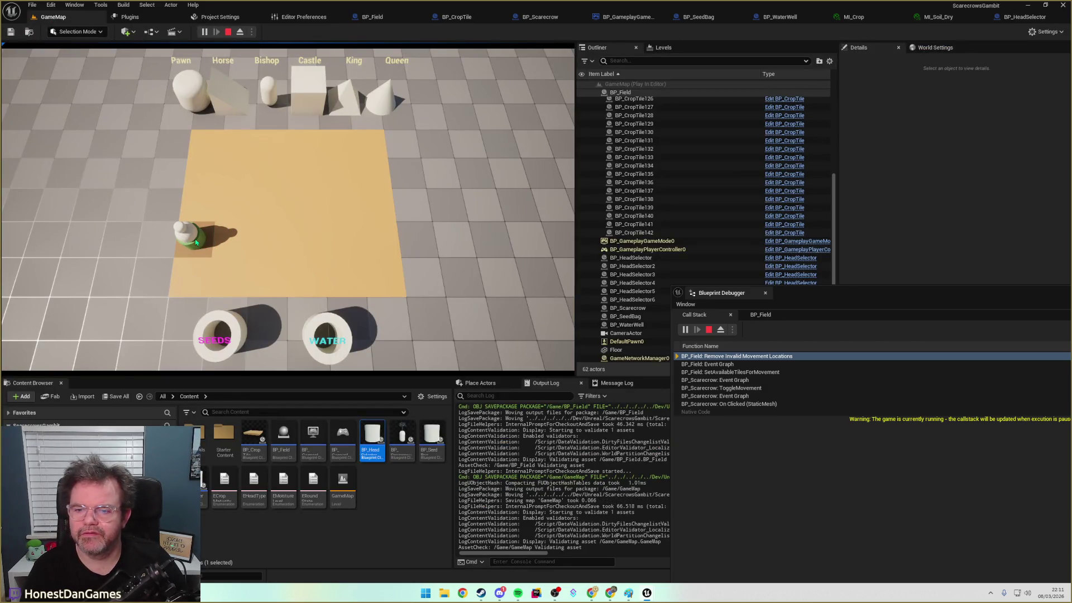
Resume and reselect the scarecrow until it breaks at Remove Index, showing Planting Field Locations Num=0
left_click(195, 241)
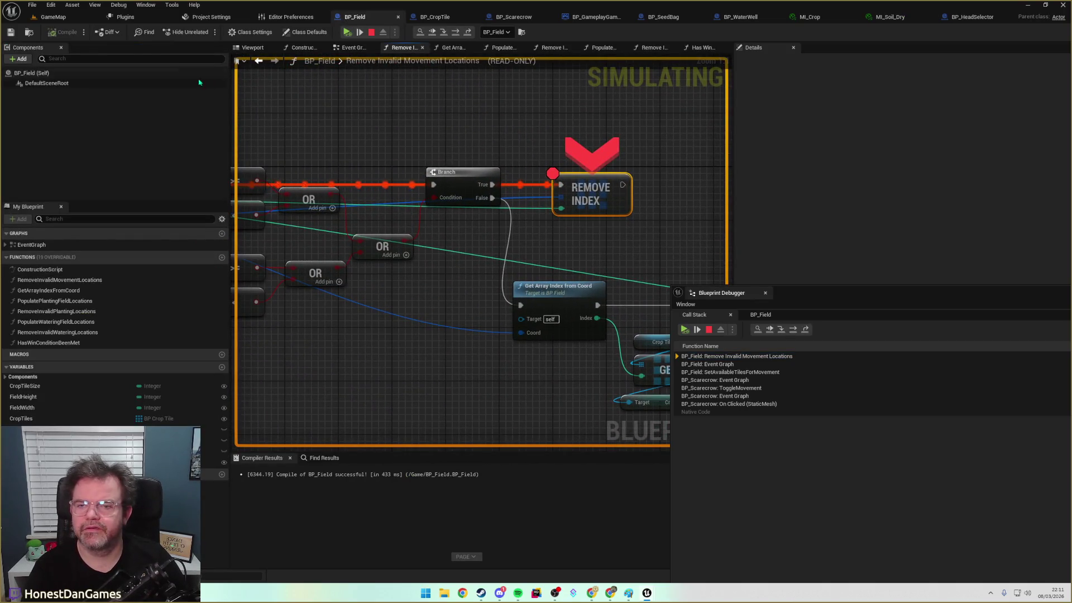
left_click(347, 33)
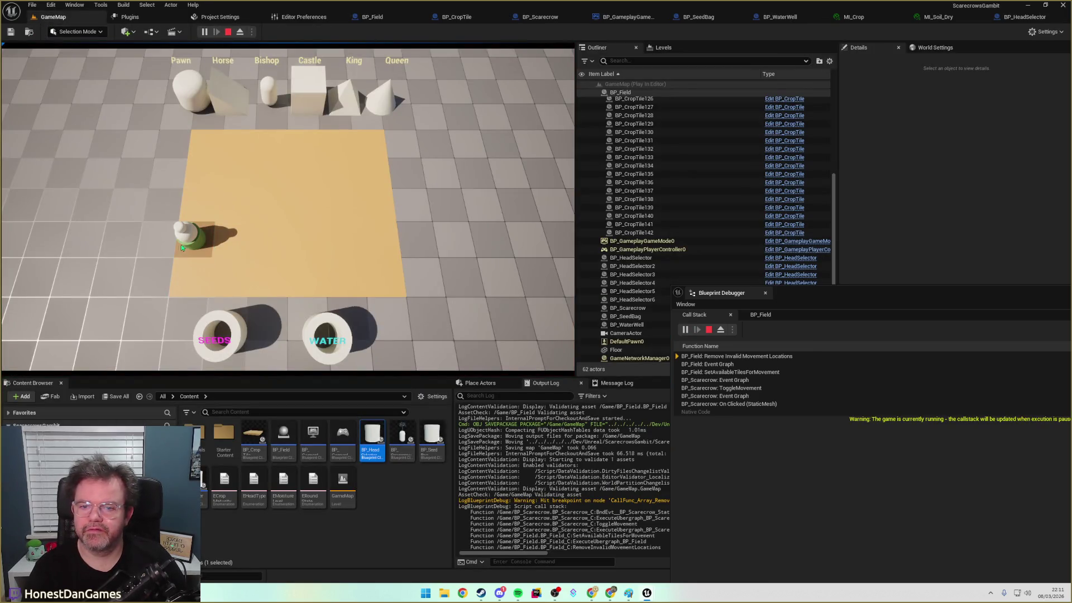
left_click(208, 241)
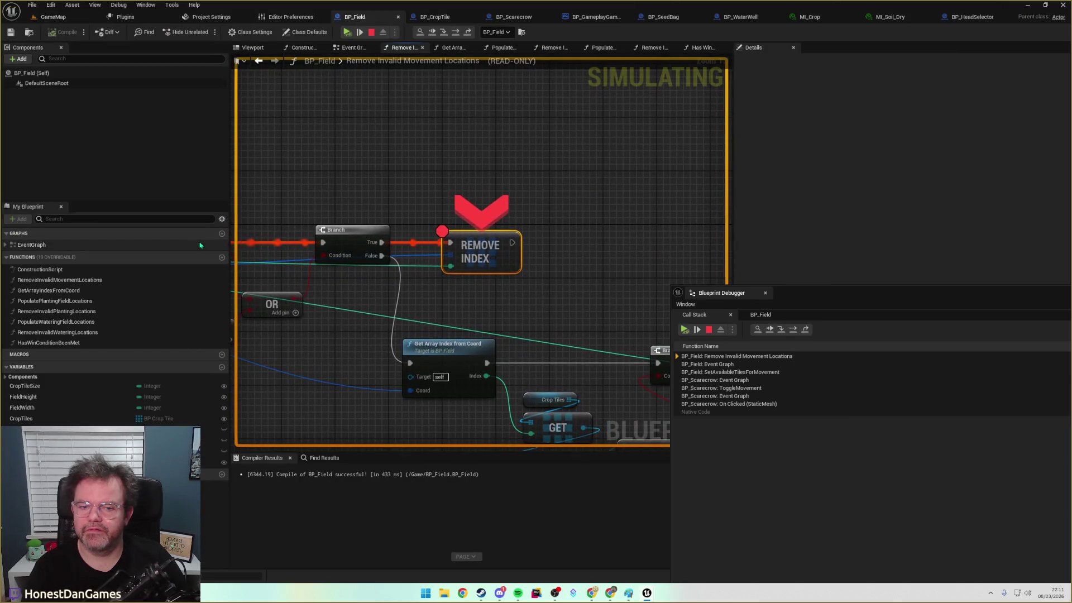
left_click(347, 31)
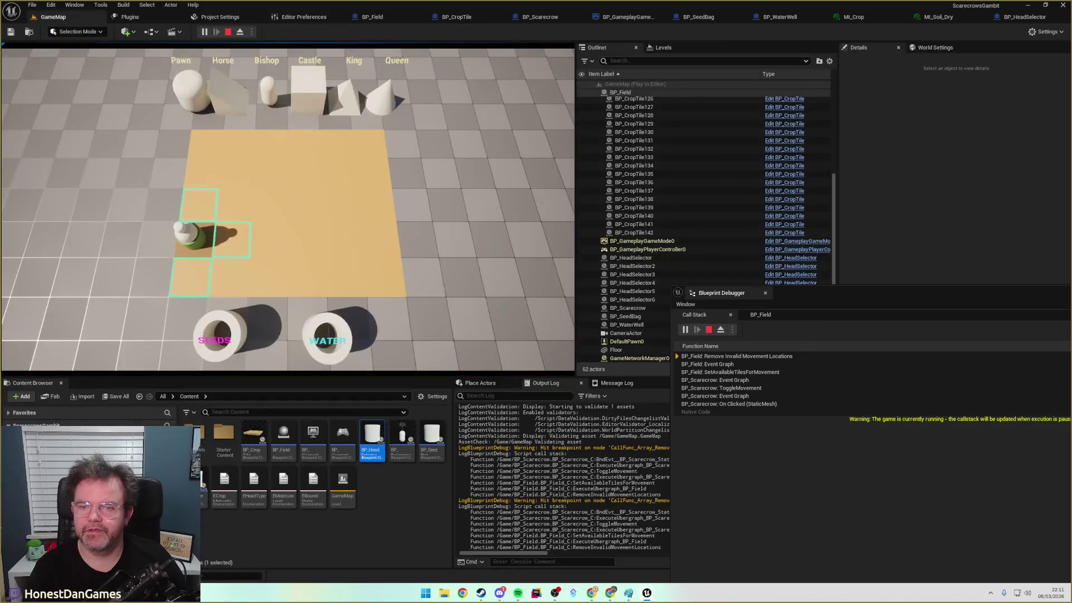
left_click(195, 279)
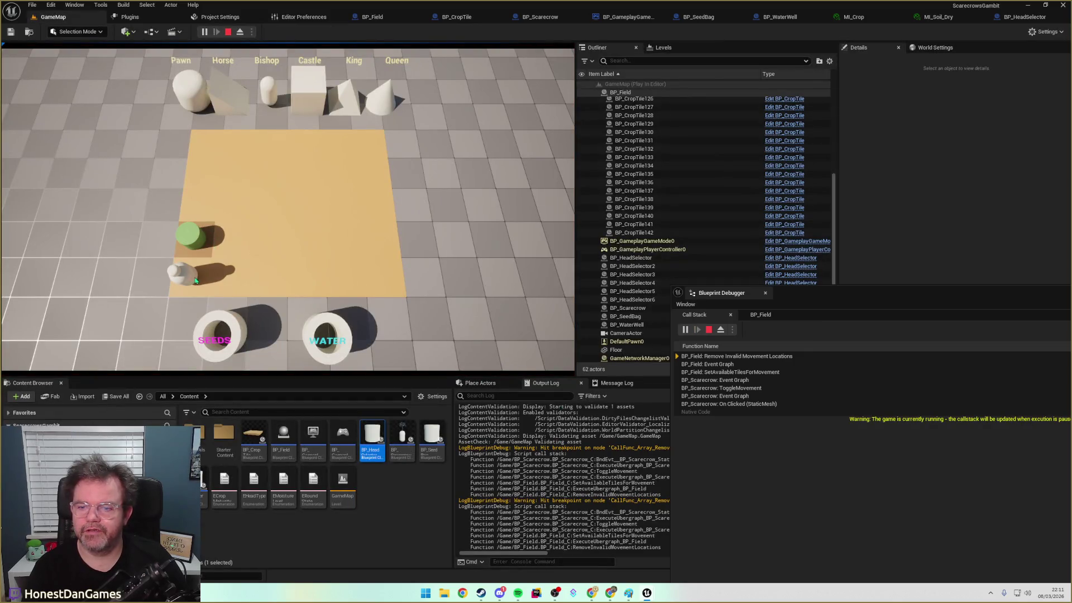
left_click(194, 281)
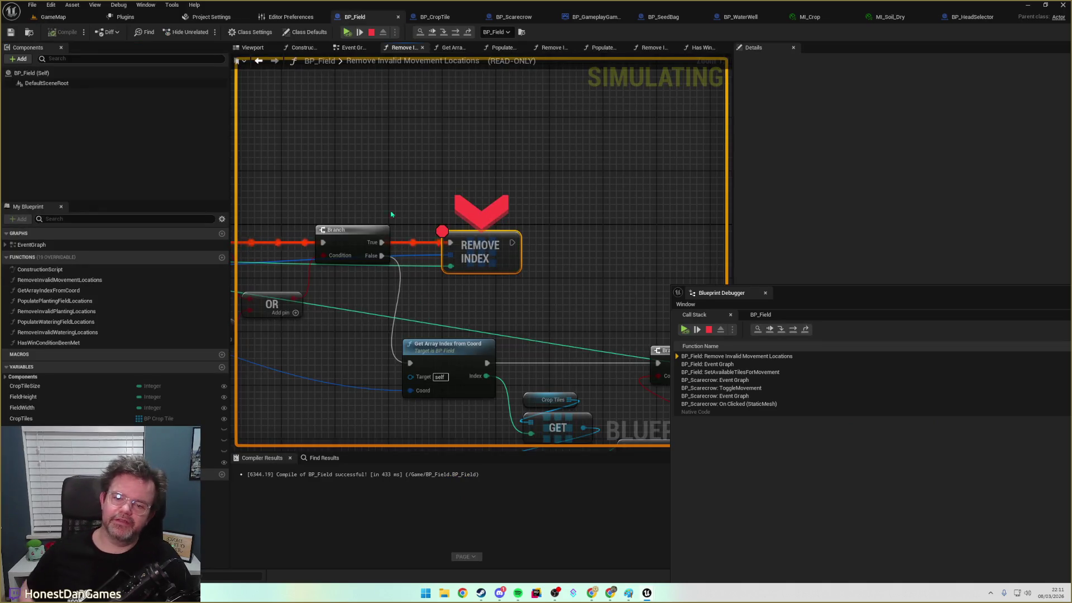
left_click(347, 33)
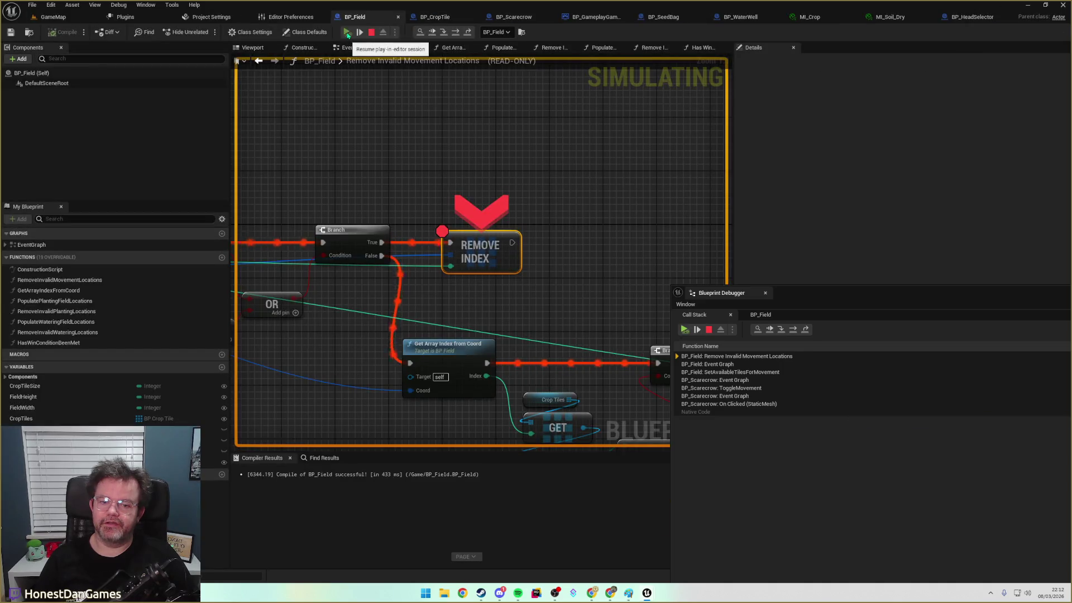
mouse_move(558, 277)
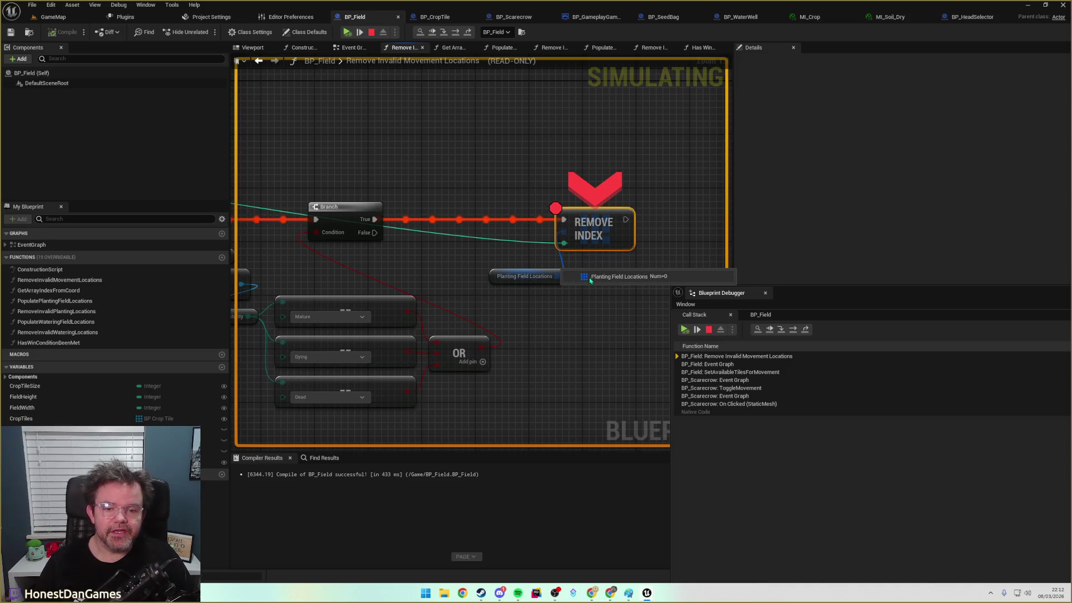
End the debug session and feed a pasted Movement Field Locations getter into Remove Index, deleting Planting Field Locations
key("F10")
key("F10")
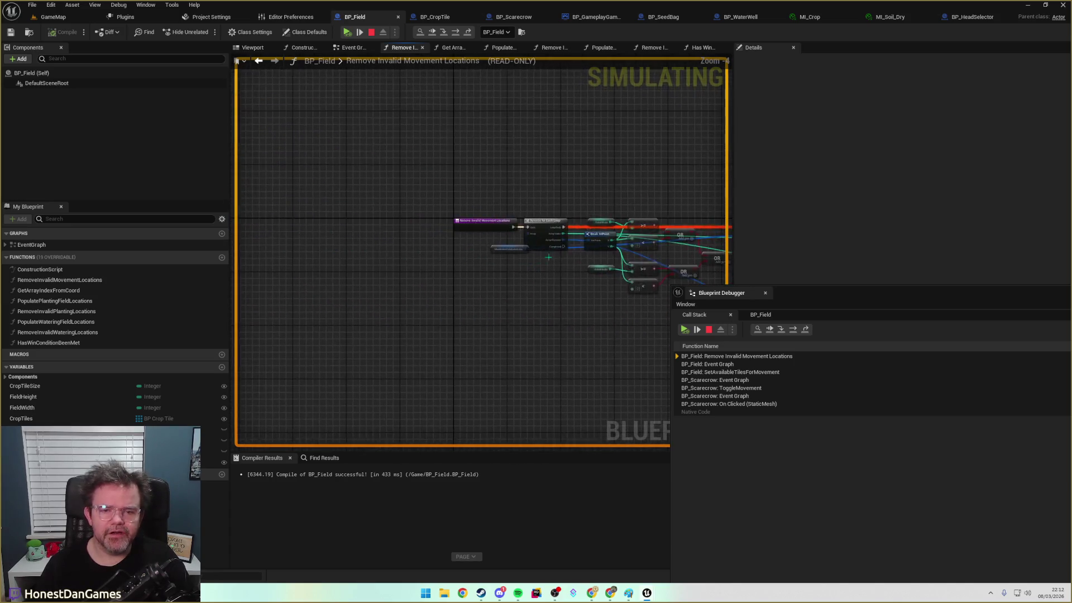
left_click(443, 231)
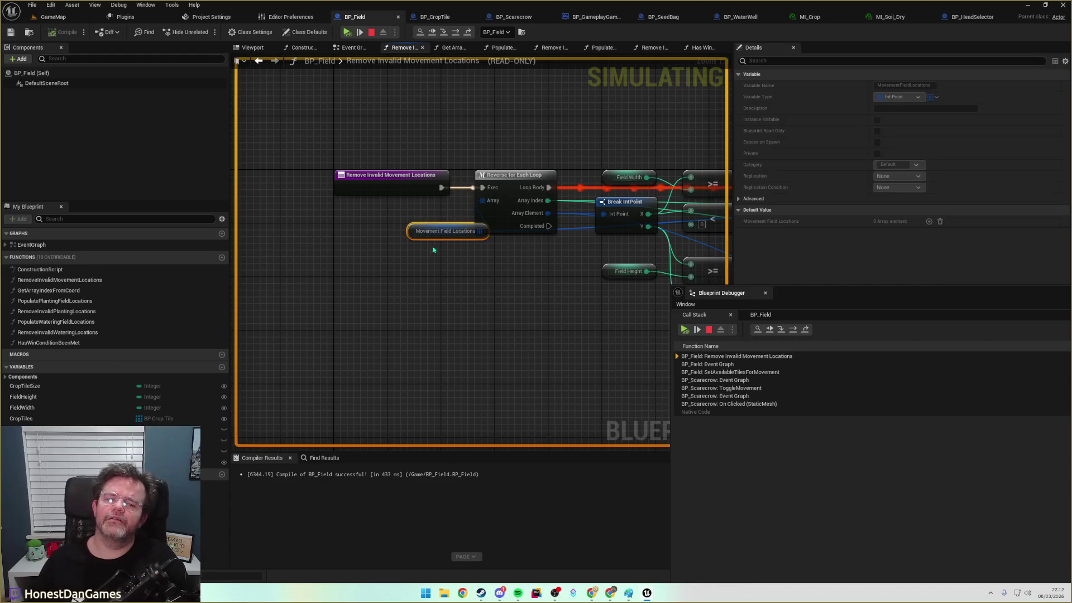
key("Escape")
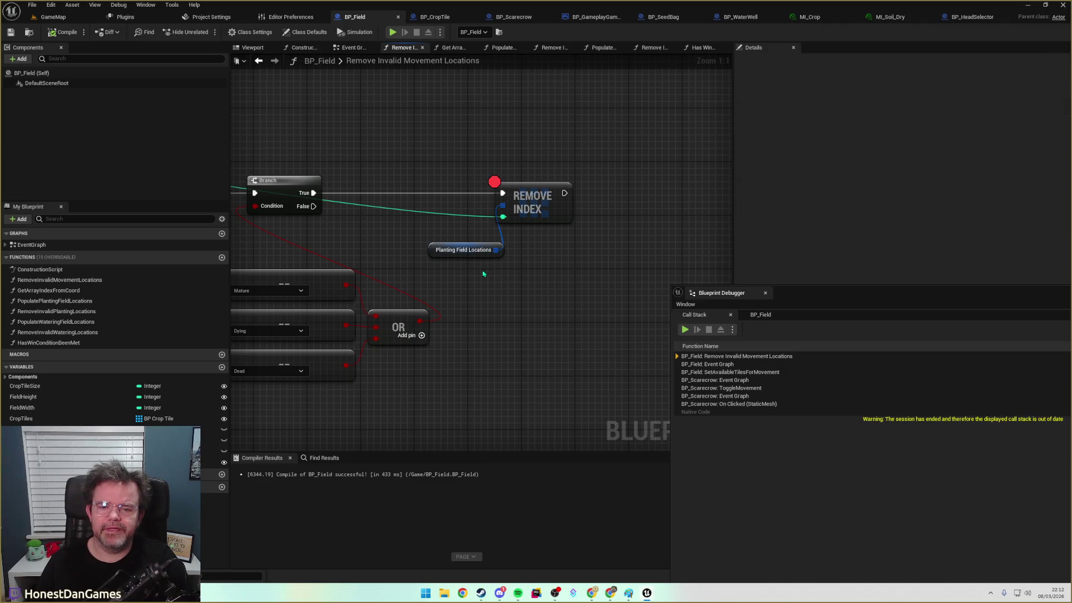
key("ctrl+v")
mouse_move(547, 277)
left_mouse_down()
mouse_move(502, 205)
mouse_move(313, 193)
left_mouse_up()
left_click(456, 252)
key("Delete")
mouse_move(484, 277)
left_mouse_down()
mouse_move(444, 247)
mouse_move(496, 246)
left_mouse_up()
Compile and save BP_Field, then return to the GameMap level
left_click(63, 32)
left_click(10, 32)
left_click(51, 17)
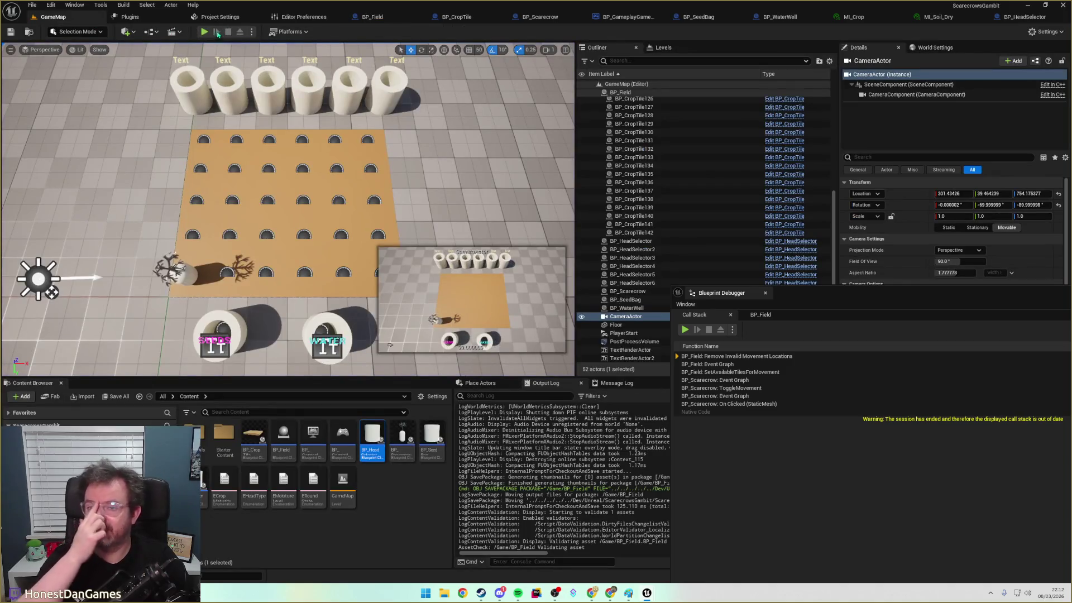
left_click(205, 32)
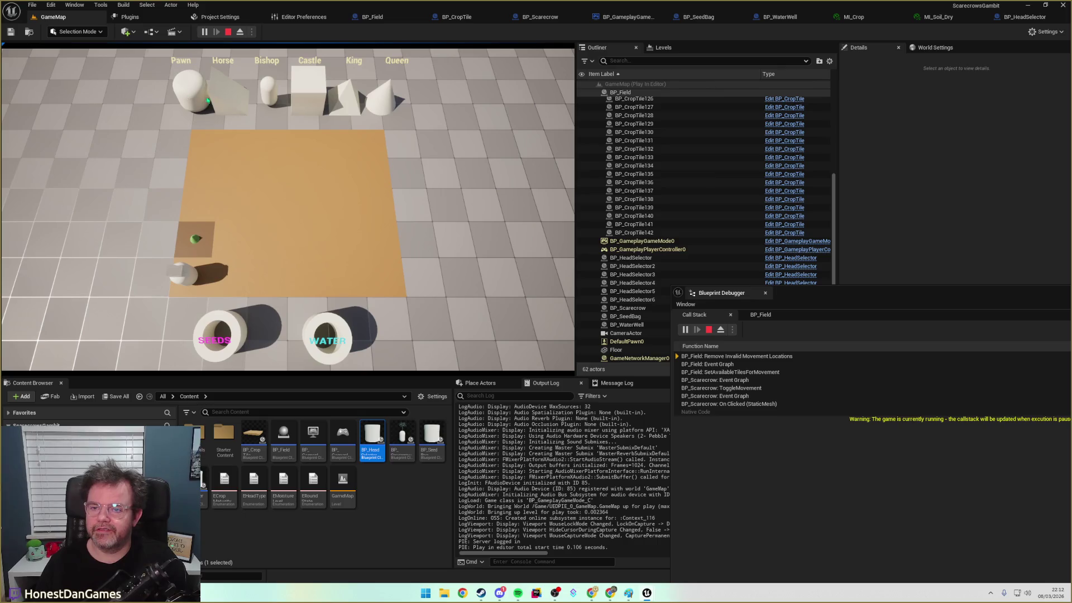
left_click(190, 96)
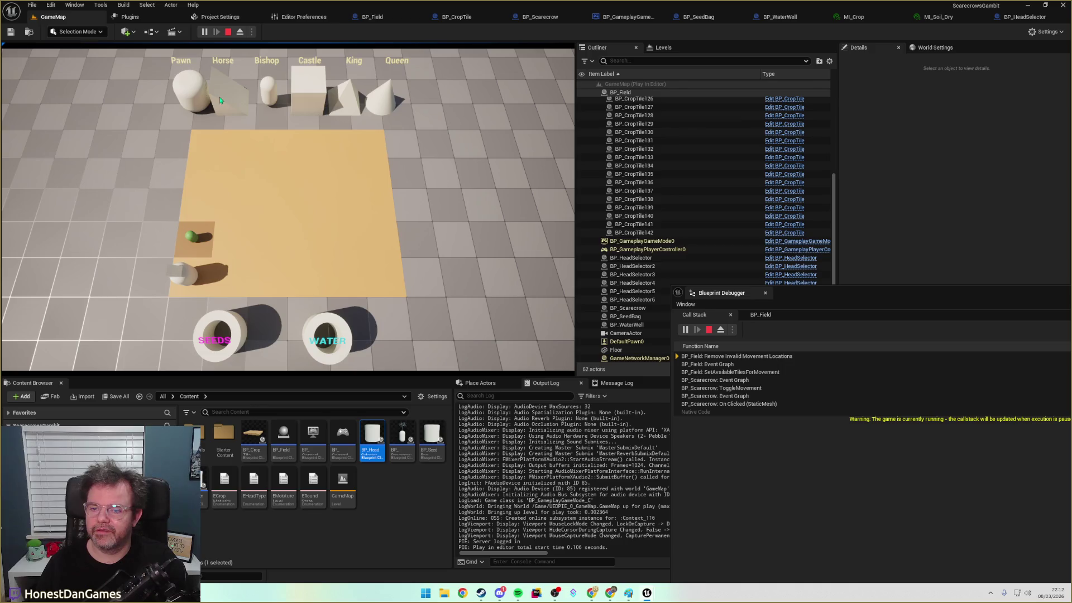
left_click(201, 96)
left_click(229, 261)
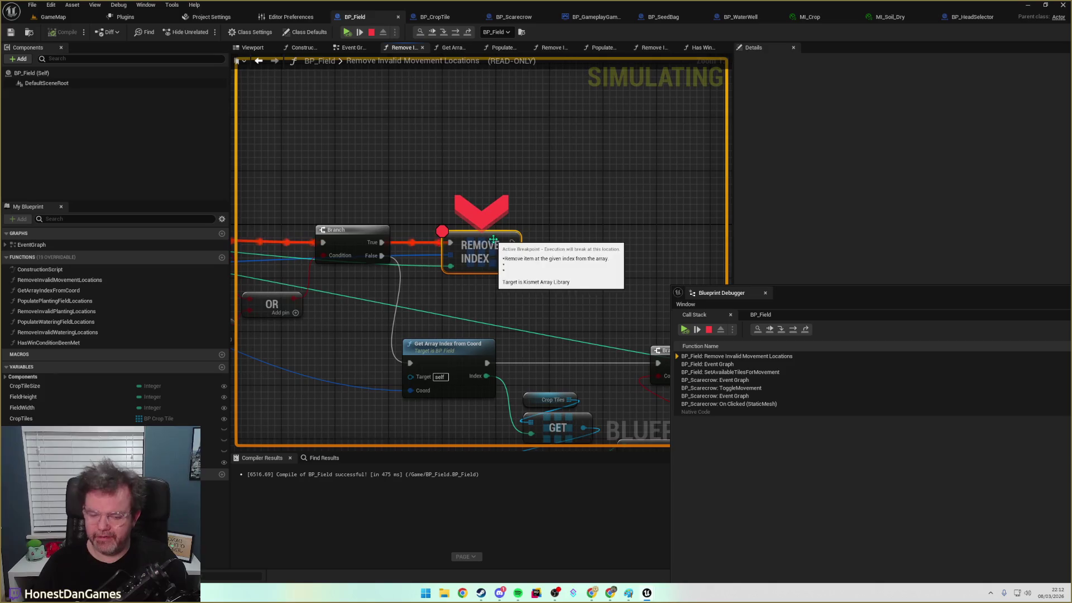
key("F5")
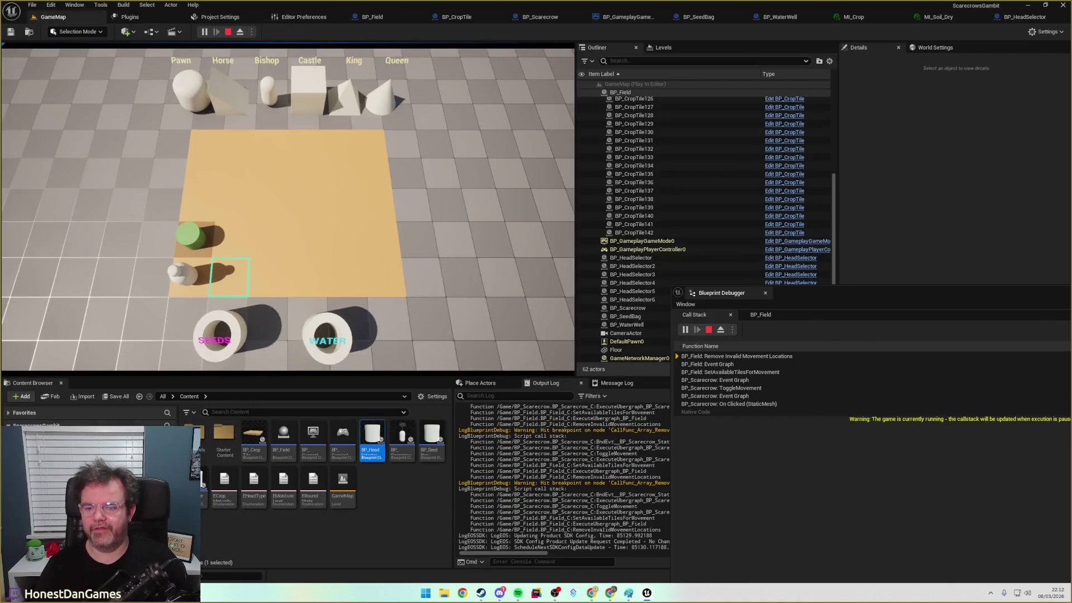
left_click(213, 275)
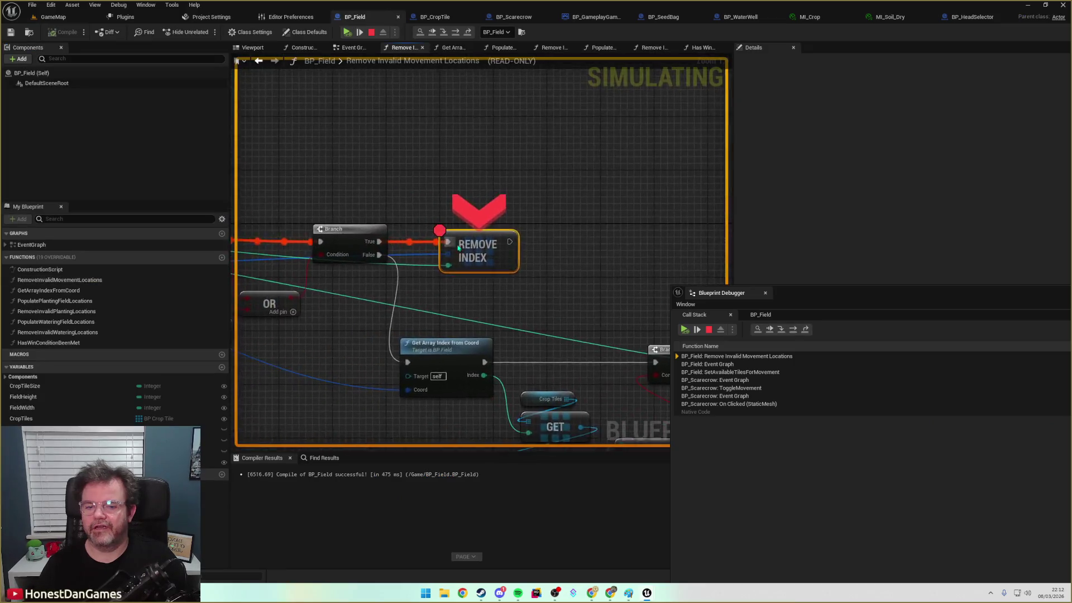
key("F5")
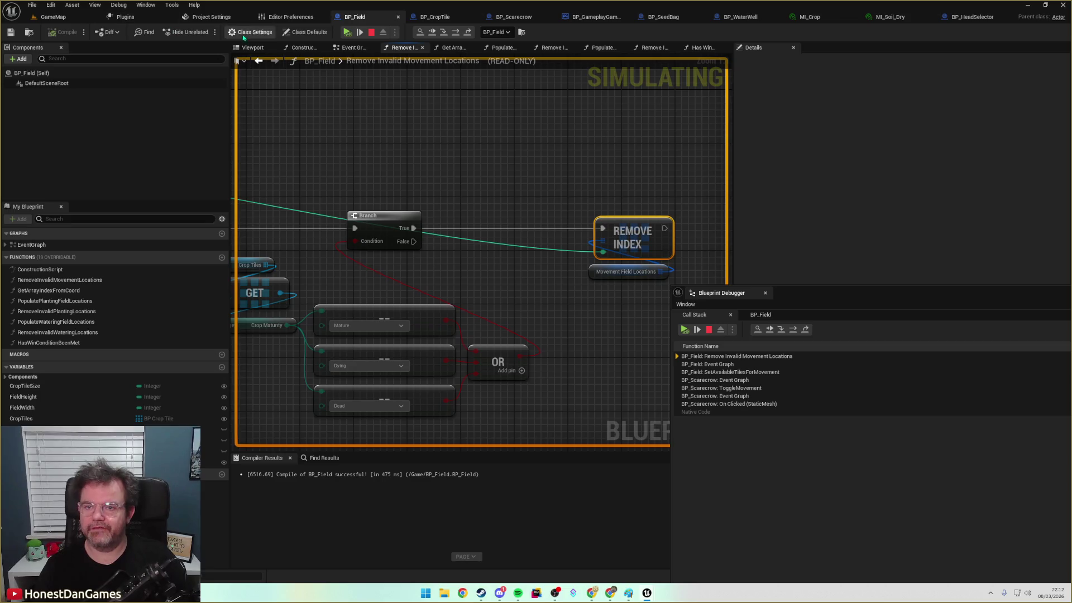
left_click(346, 31)
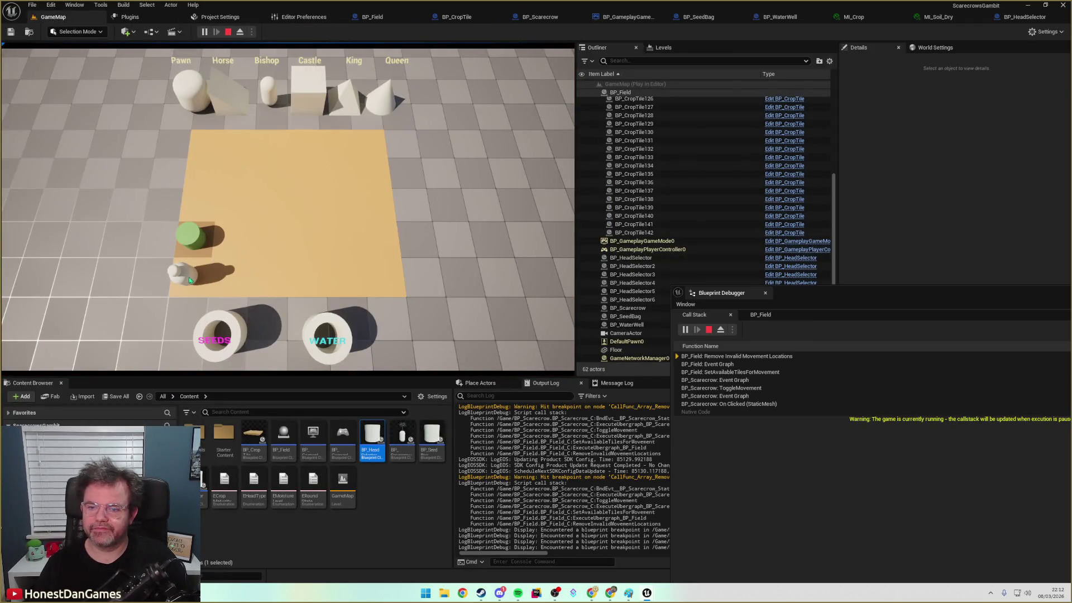
left_click(230, 278)
left_click(234, 244)
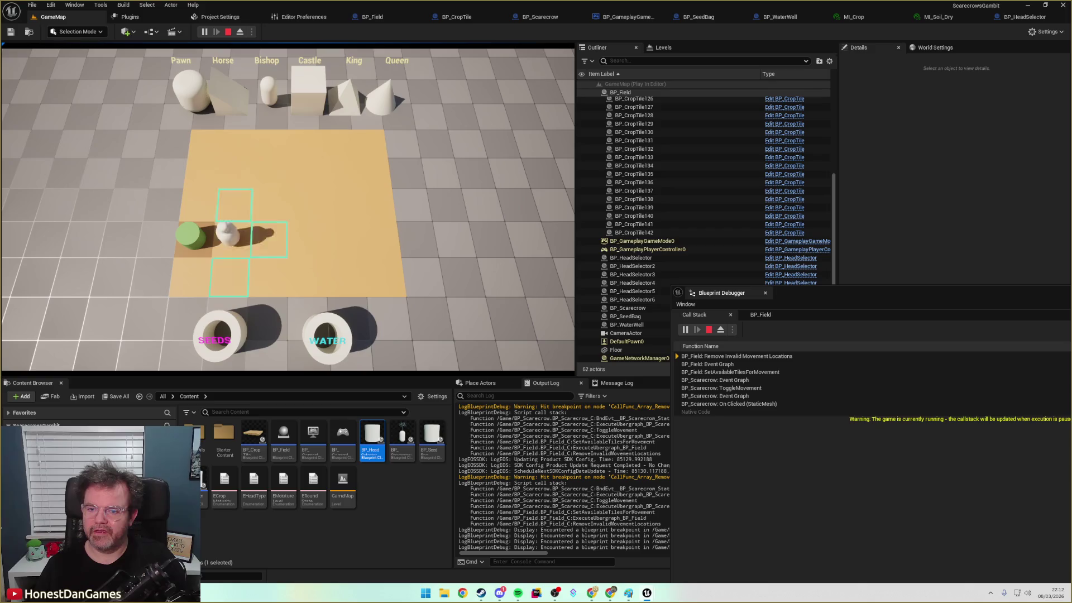
left_click(235, 206)
left_click(269, 204)
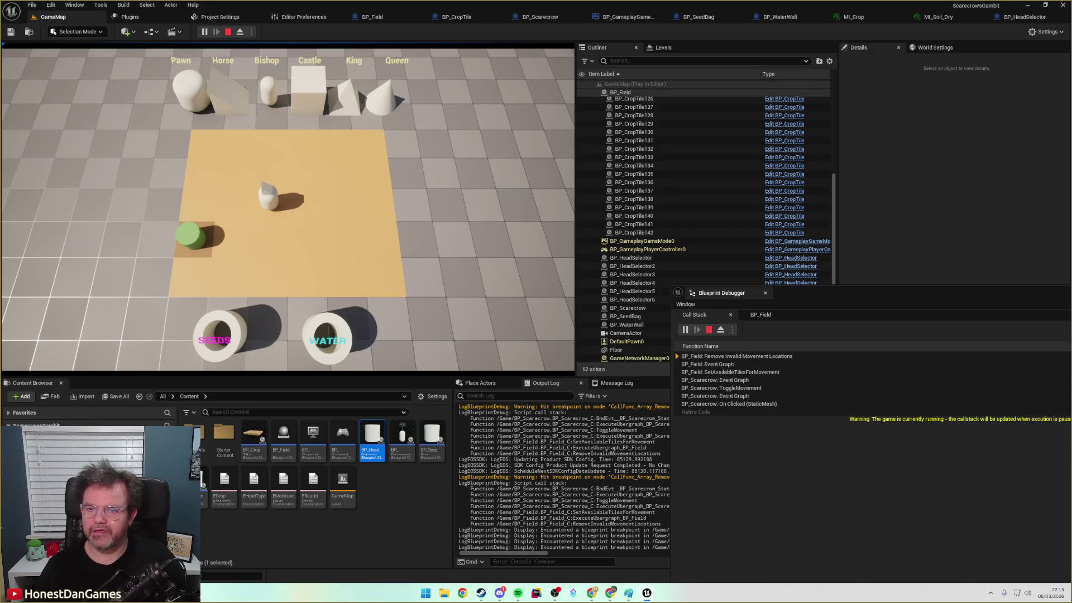
left_click(269, 206)
left_click(231, 279)
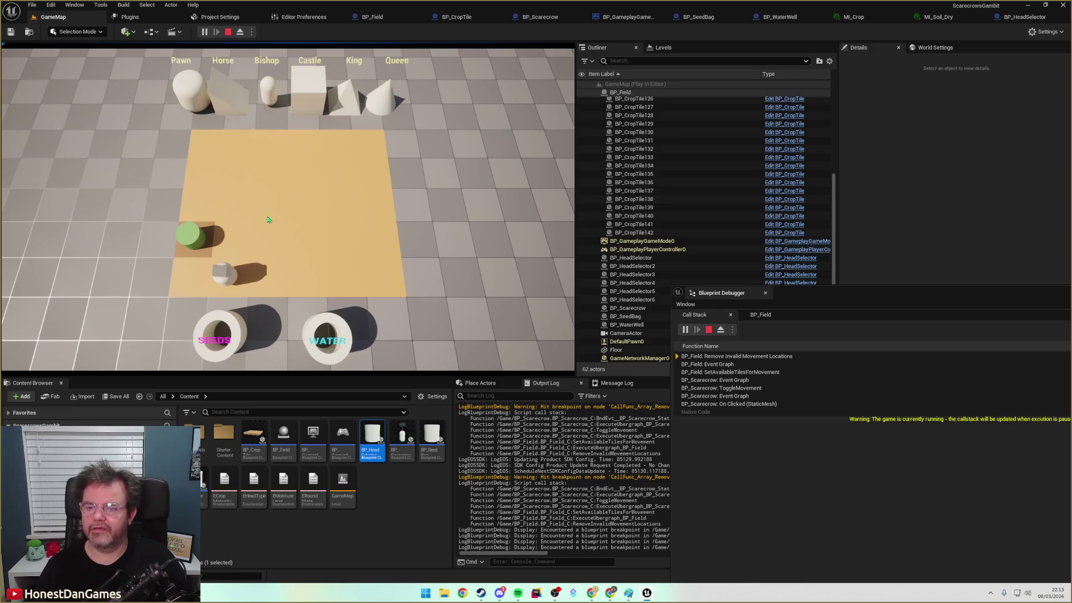
key("Escape")
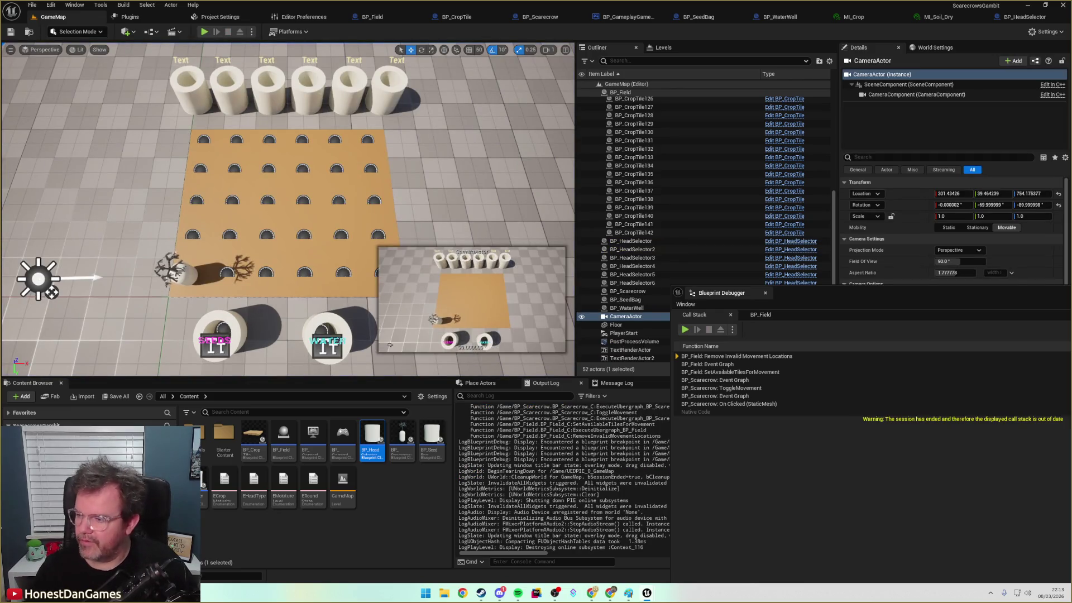